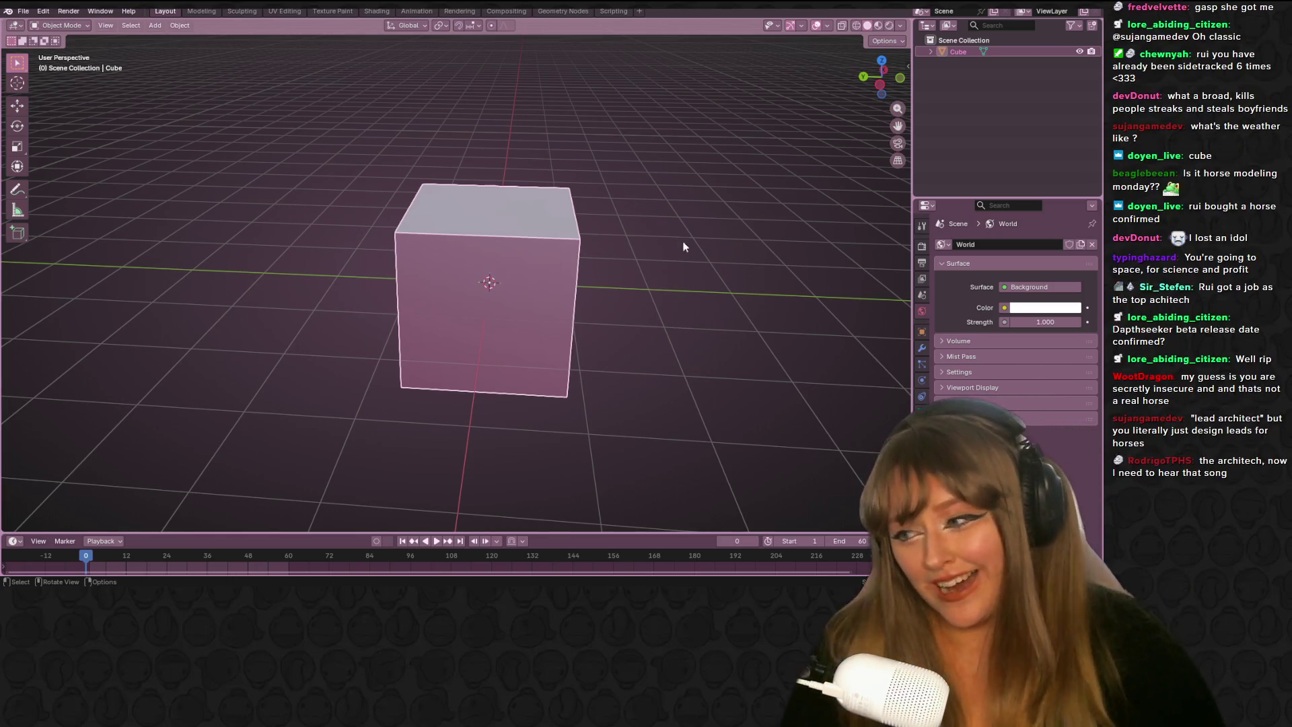
Orbit around the default cube, then snap to Left Orthographic with the gizmo's X axis
middle_drag(539, 234, 567, 251)
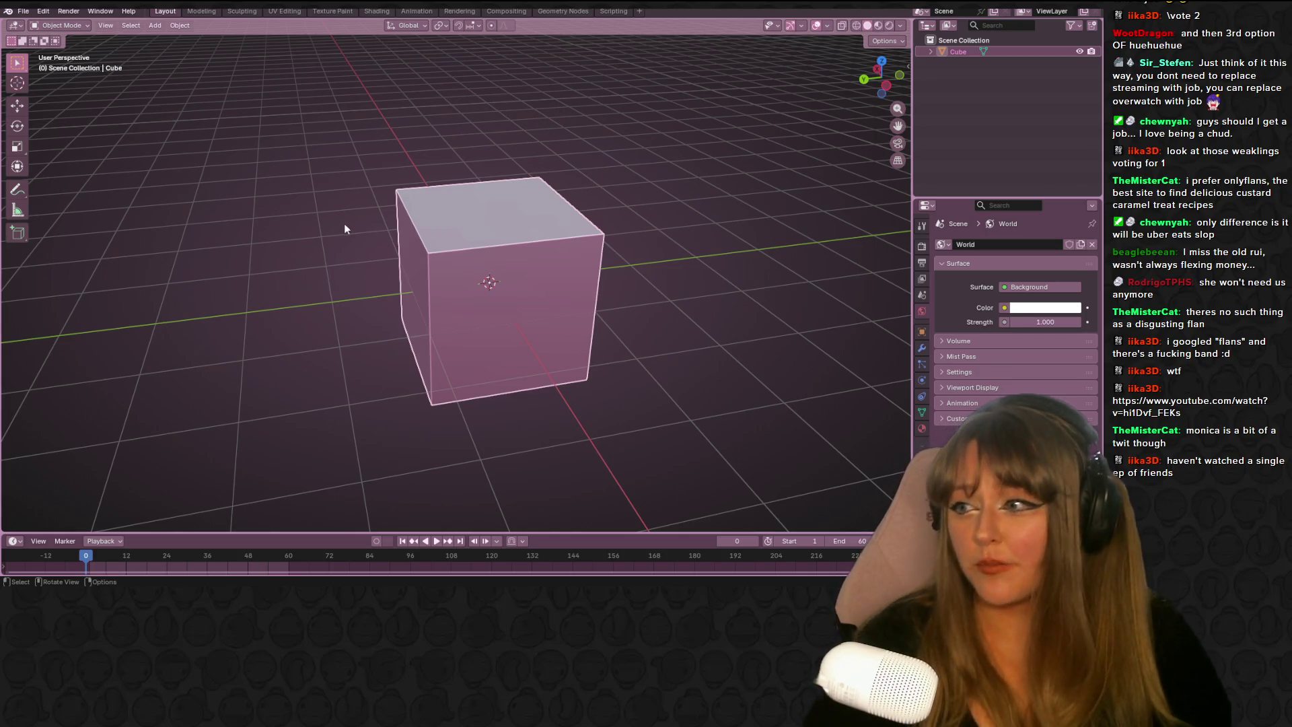
mouse_move(860, 459)
middle_down()
mouse_move(744, 387)
mouse_move(887, 402)
mouse_move(585, 436)
mouse_move(806, 115)
middle_up()
click(876, 78)
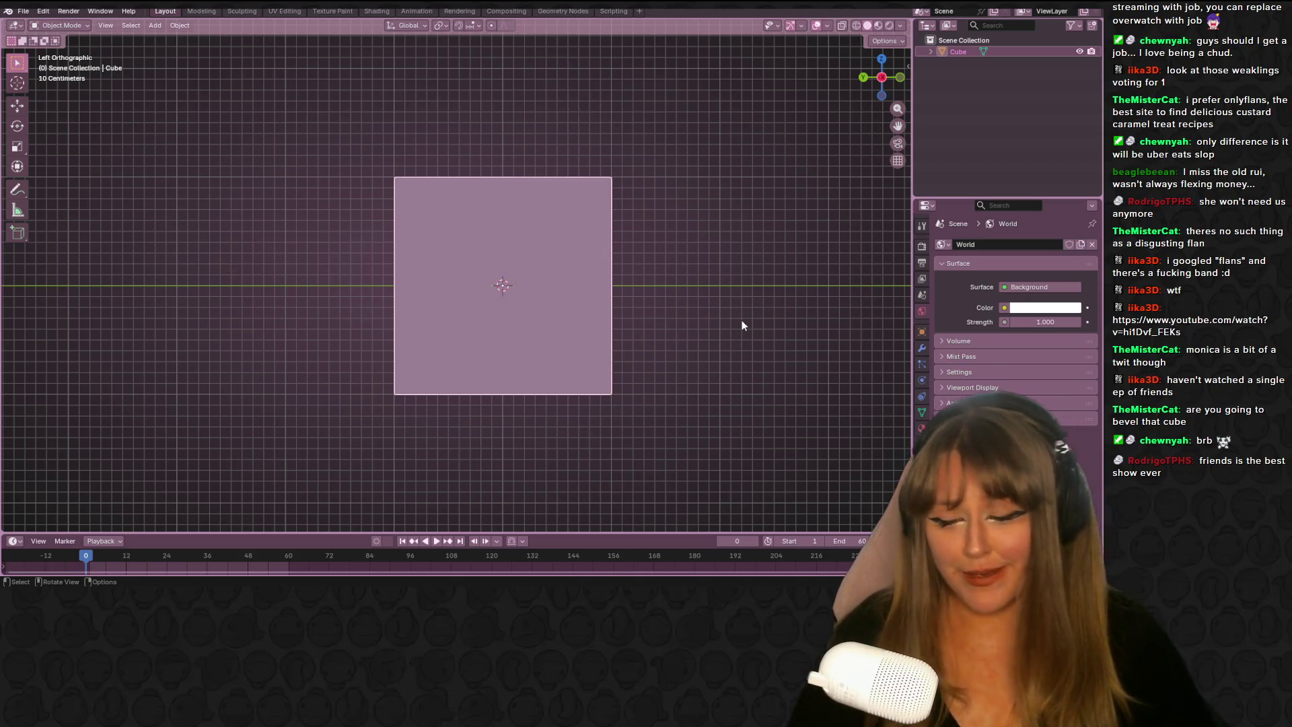
In Edit Mode with X-ray on, select all the cube's vertices and scale them down
key(Tab)
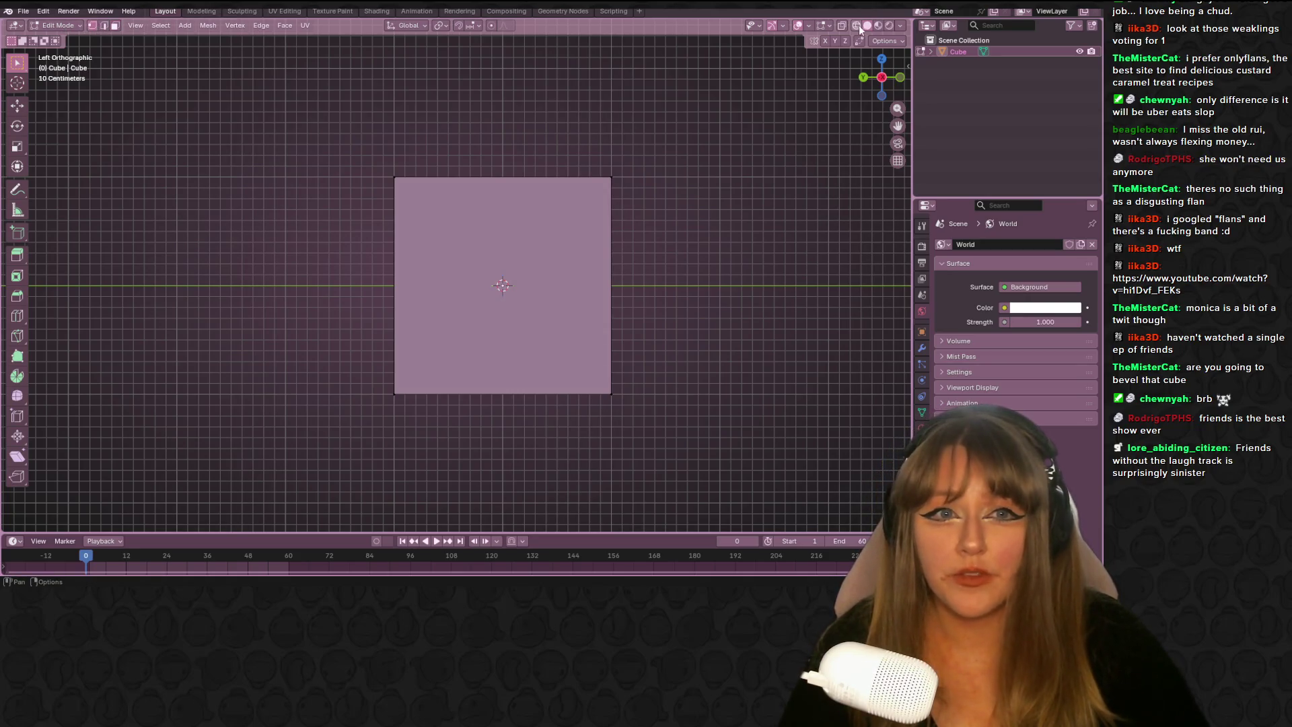
click(839, 27)
mouse_move(319, 143)
mouse_down()
mouse_move(635, 292)
mouse_move(691, 426)
mouse_up()
shift+middle_drag(683, 291, 703, 312)
key(s)
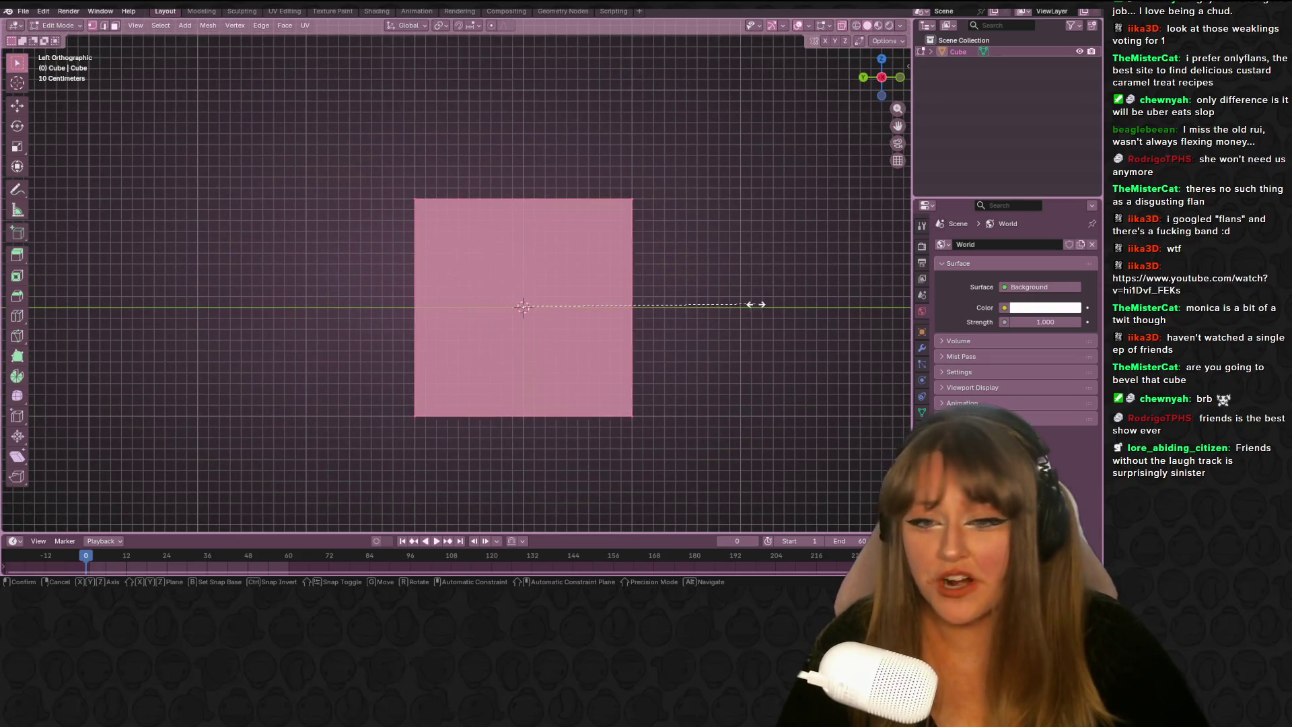
click(695, 309)
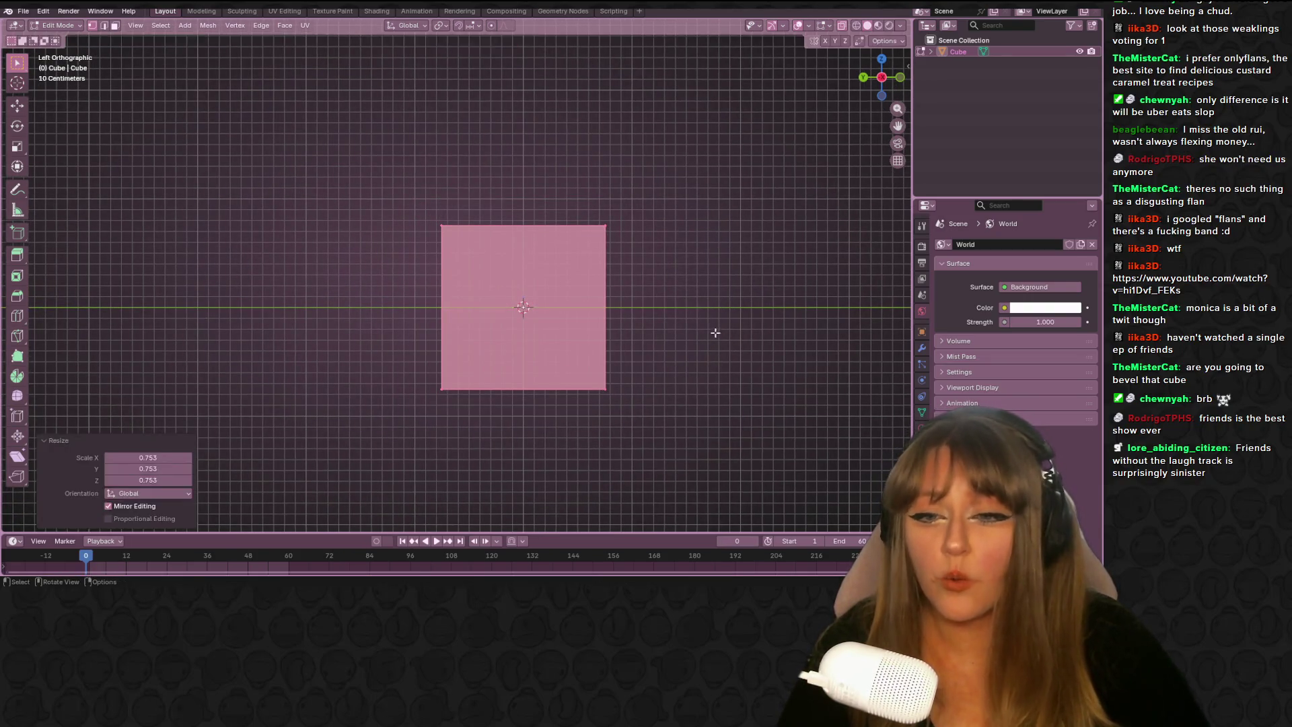
Raise the cube along Z, shrink it to about a third size, and rest its base on the ground line
key(g)
key(z)
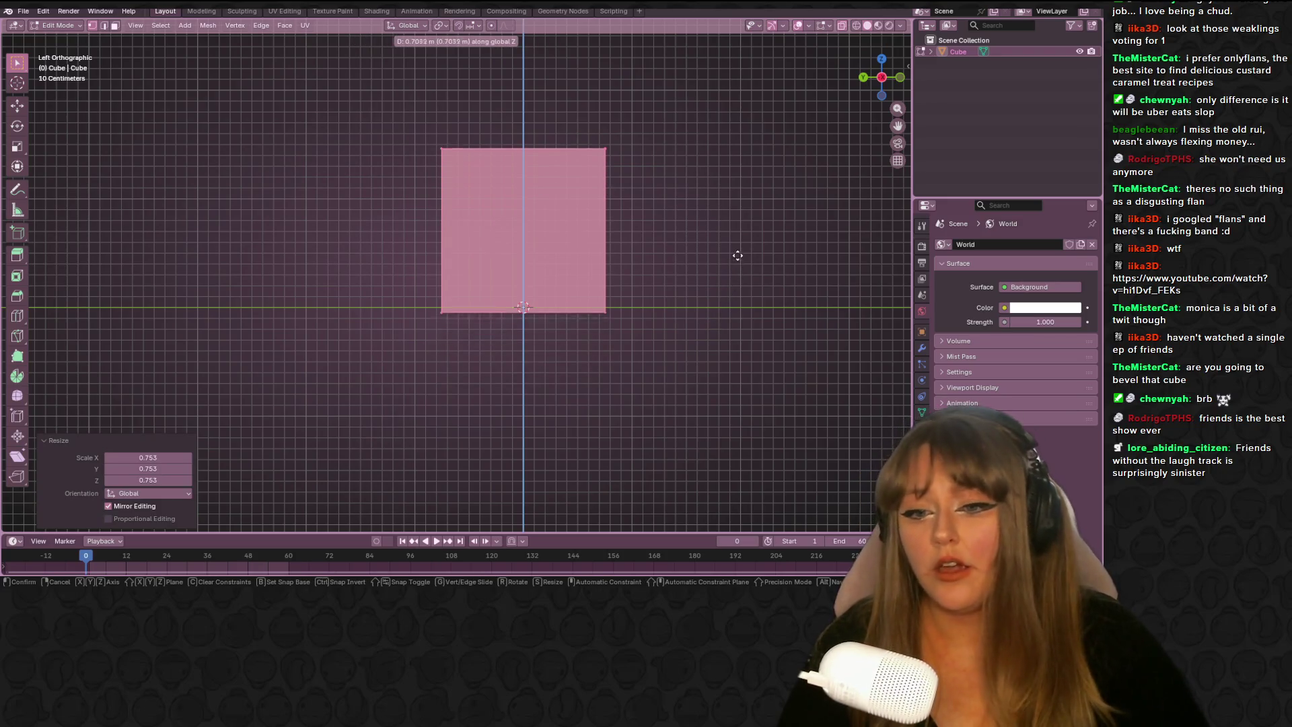
click(740, 250)
scroll(733, 250, up, 2)
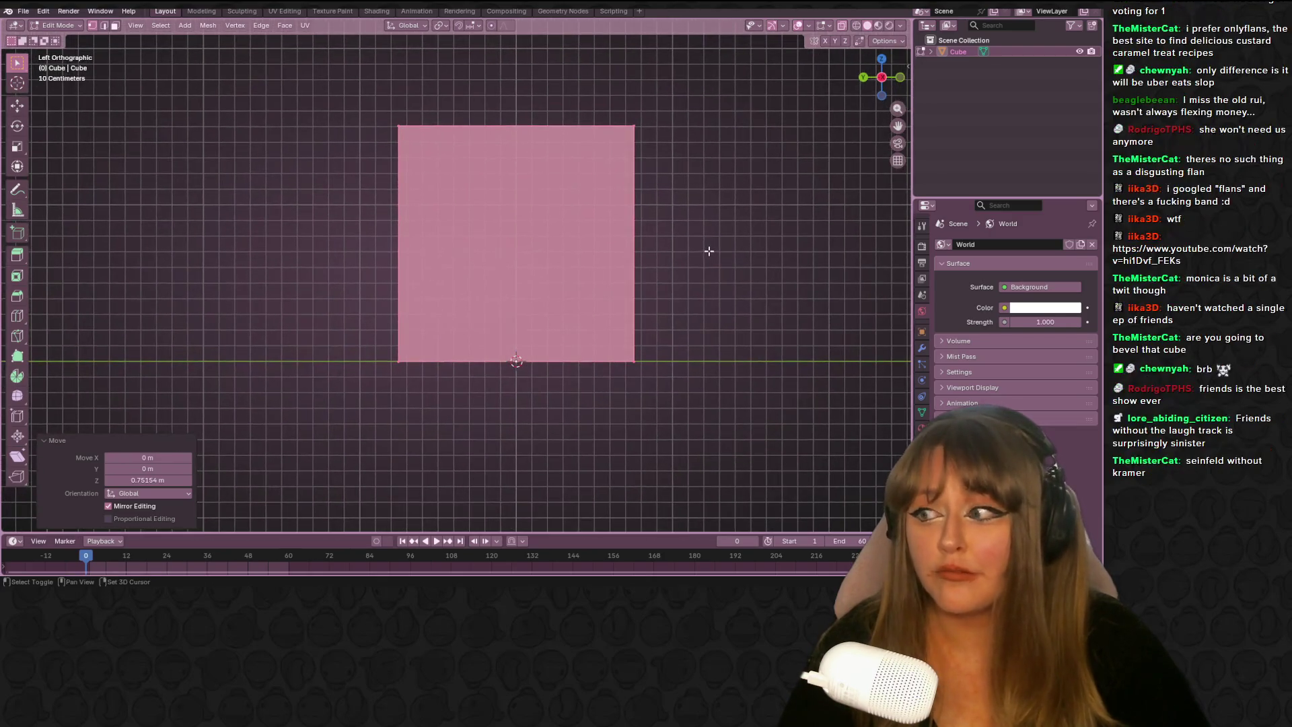
shift+middle_drag(775, 216, 743, 247)
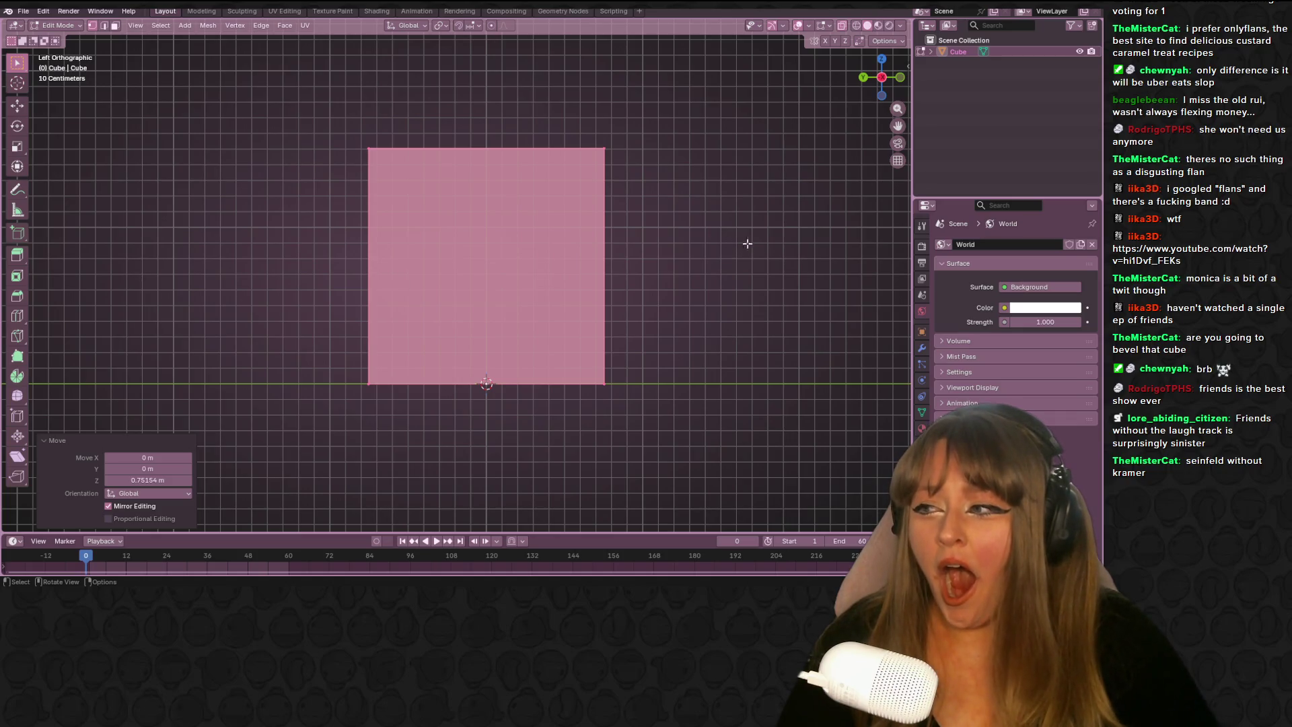
key(s)
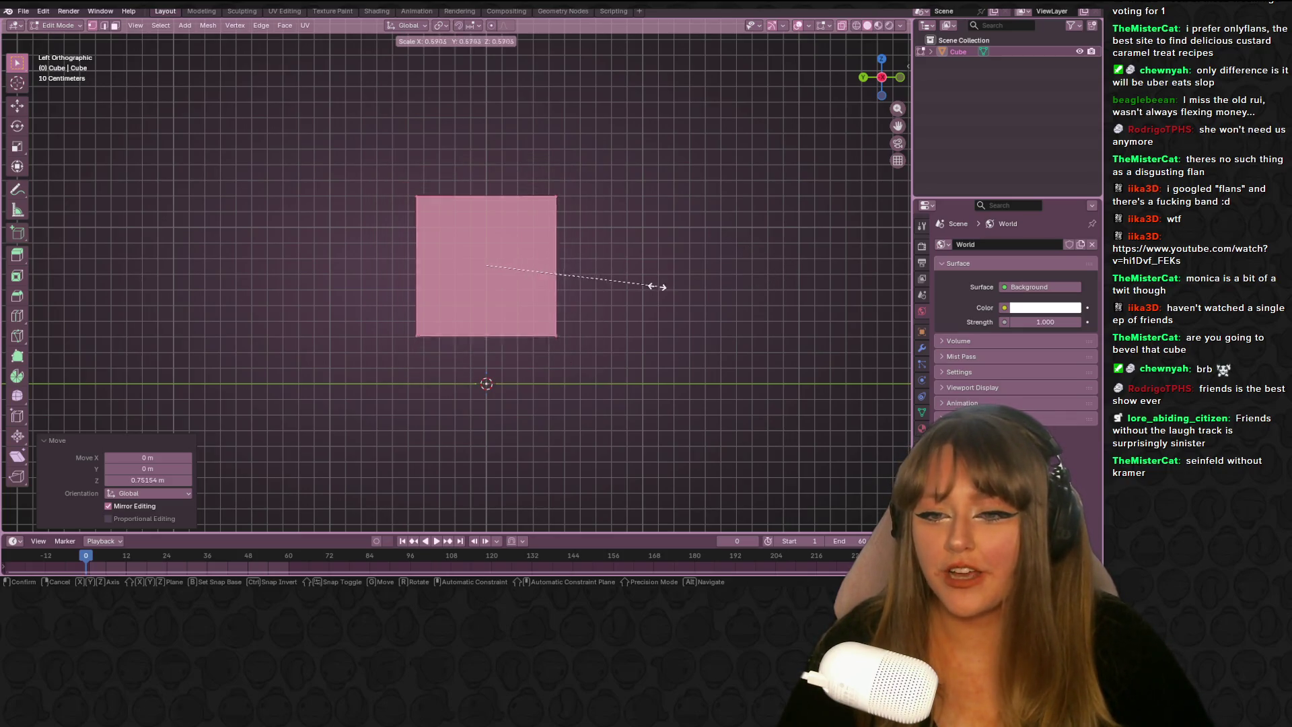
click(587, 286)
key(g)
click(583, 366)
Try widening the cube's top edge, then cancel the move and undo the widening
mouse_move(583, 367)
shift+middle_down()
mouse_move(632, 309)
mouse_move(632, 249)
shift+middle_up()
drag(389, 179, 614, 204)
shift+middle_drag(615, 205, 646, 253)
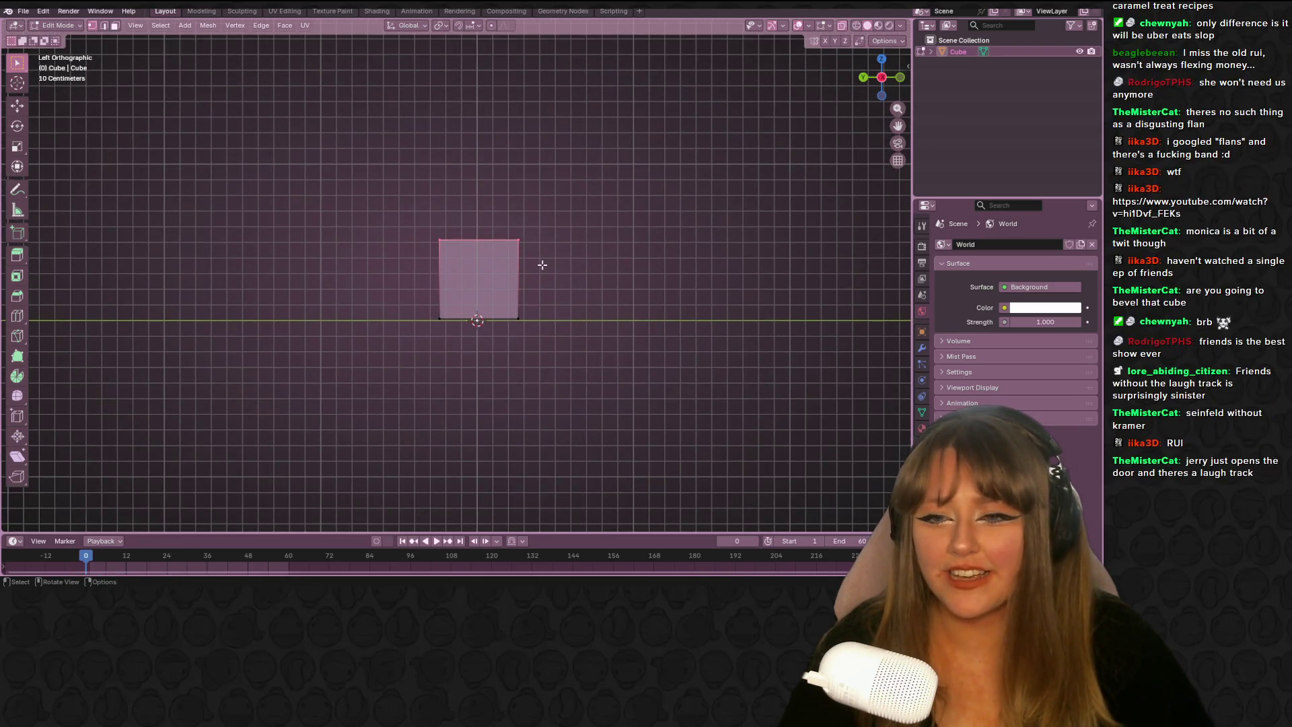
key(s)
click(636, 269)
key(g)
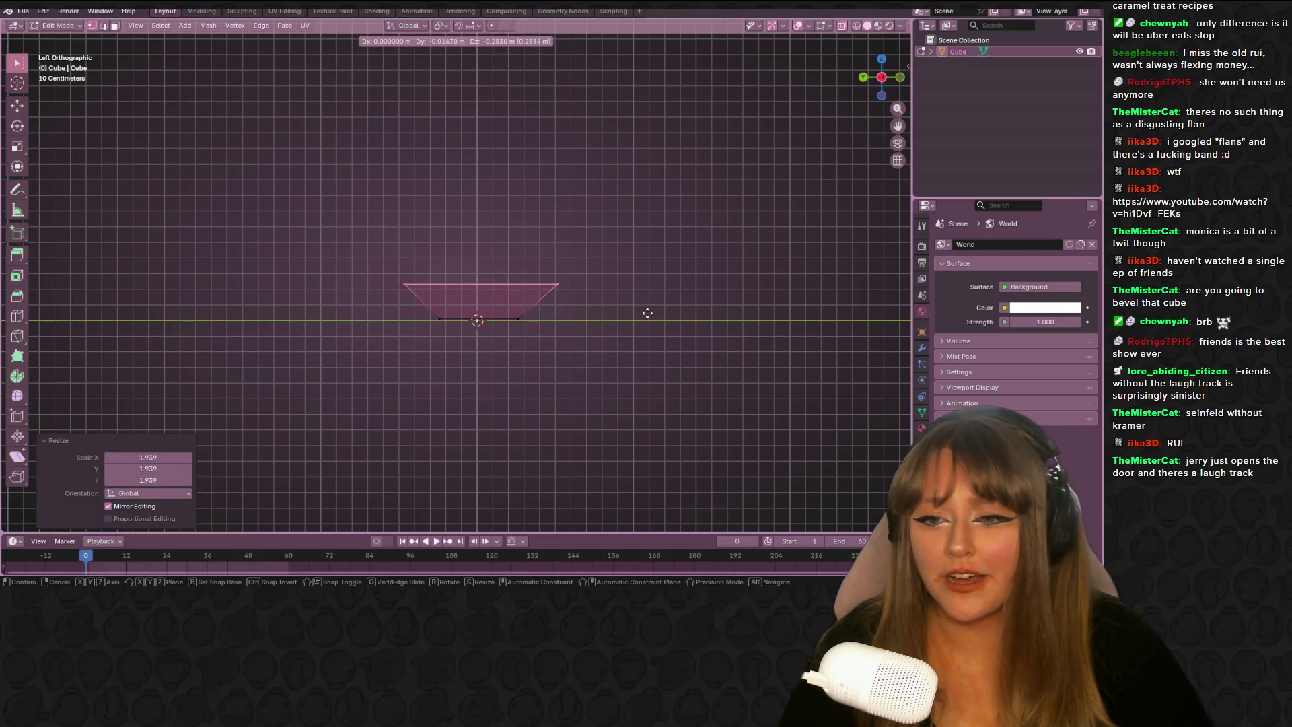
key(Escape)
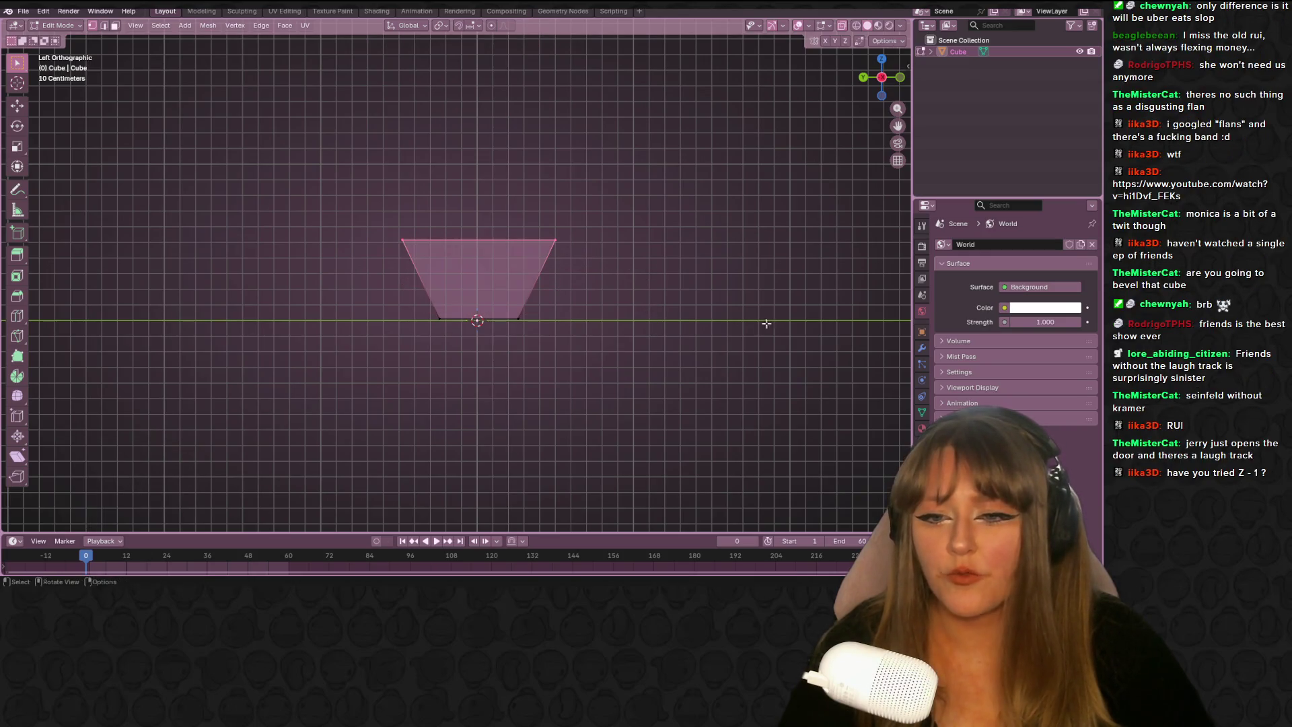
key(ctrl+z)
Collapse the World Surface settings and bring up the Add Modifier search in the Modifier properties
click(987, 262)
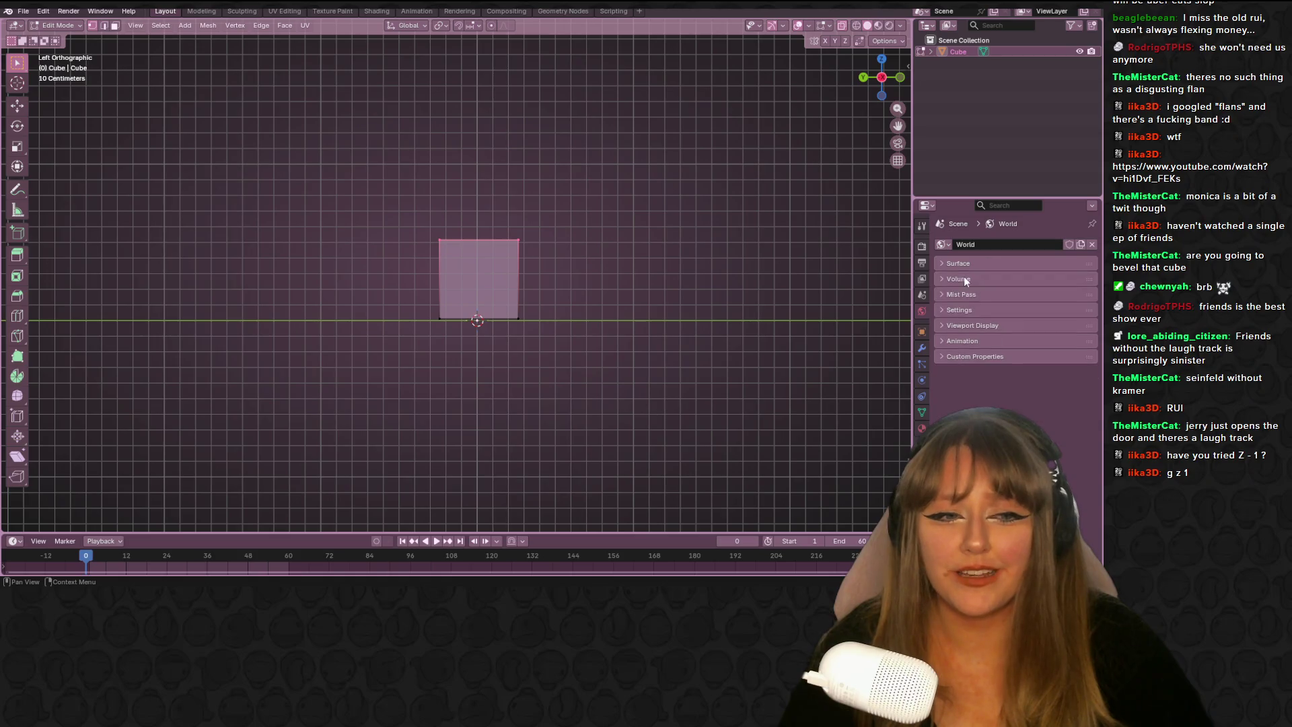
click(921, 352)
click(991, 245)
key(space)
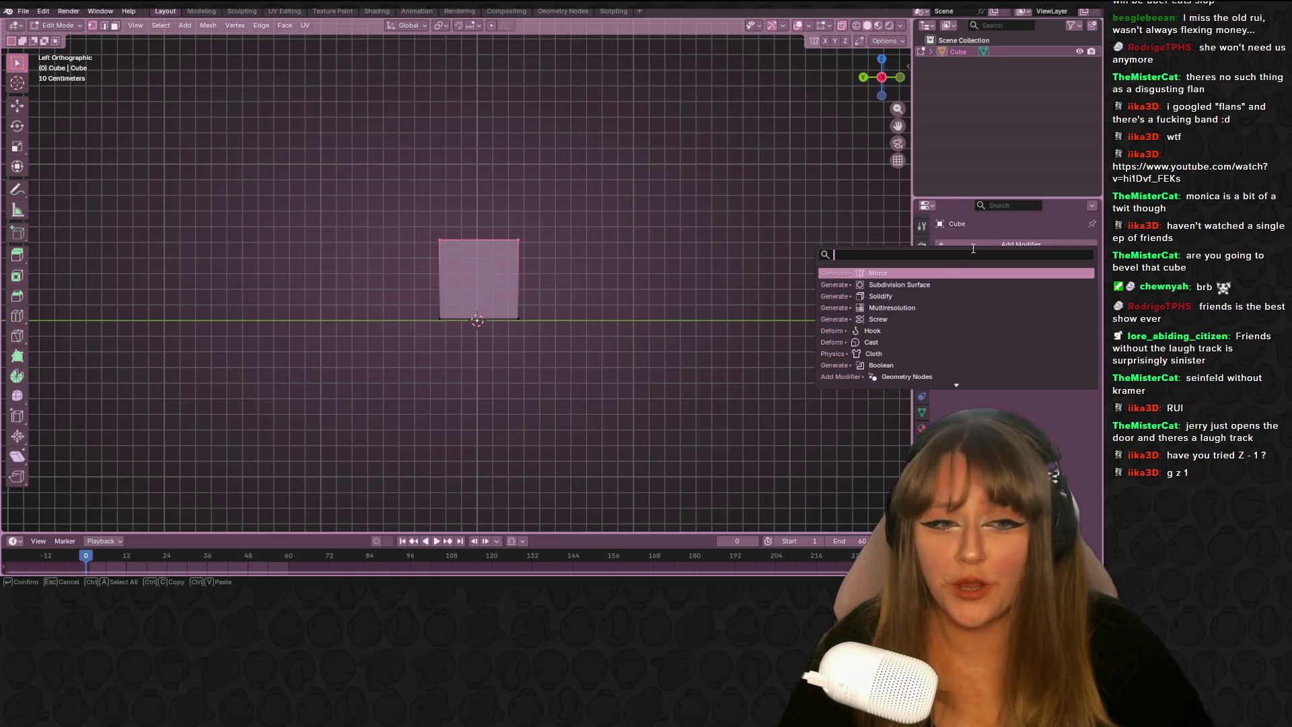
Add a Subdivision Surface modifier to smooth the small cube
click(912, 286)
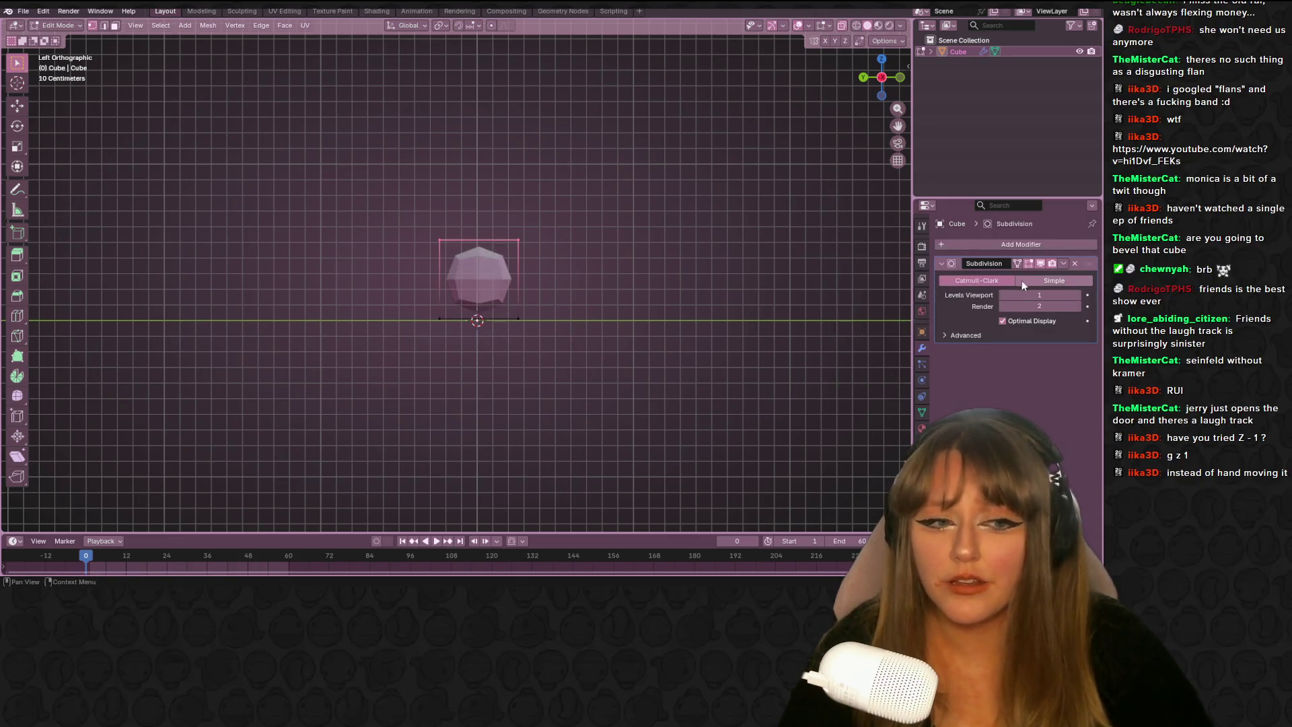
scroll(612, 315, up, 3)
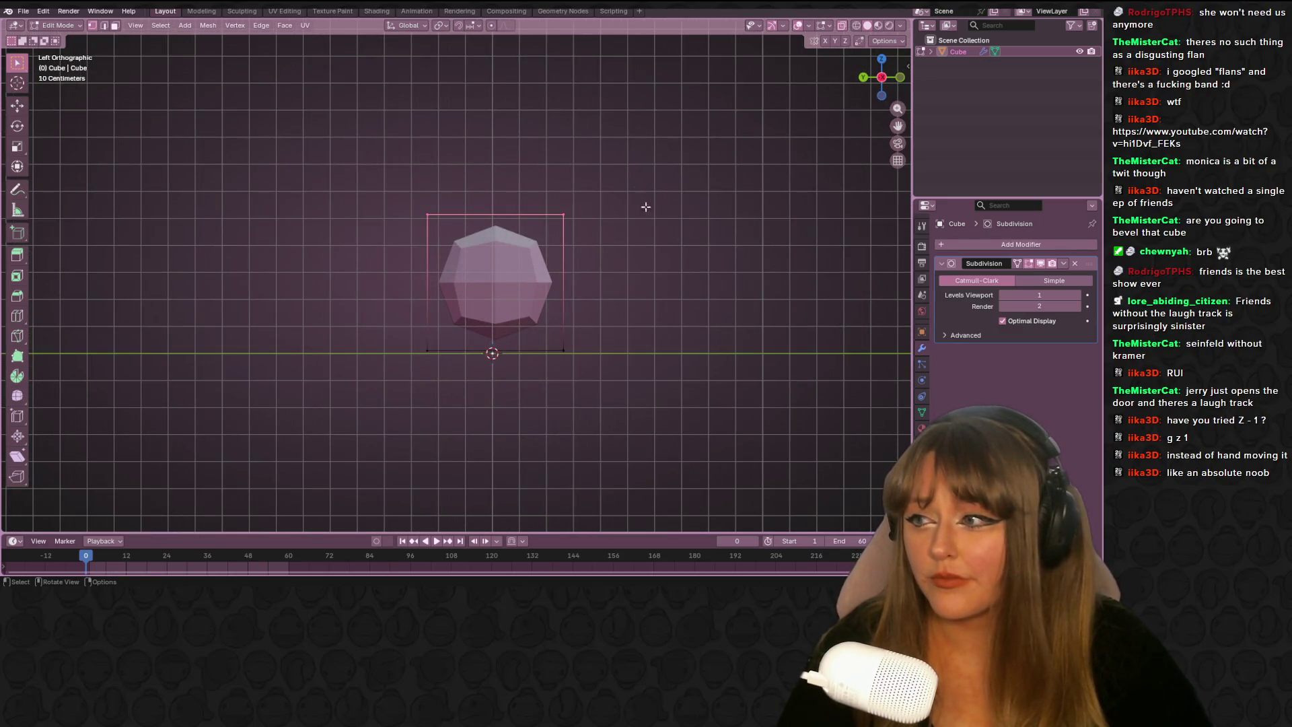
scroll(680, 289, up, 1)
mouse_move(679, 230)
shift+middle_down()
mouse_move(605, 216)
mouse_move(626, 202)
shift+middle_up()
scroll(492, 119, up, 1)
Lower the whole mesh slightly along Z, deselect it, and start a horizontal loop cut low on the body
drag(196, 107, 644, 438)
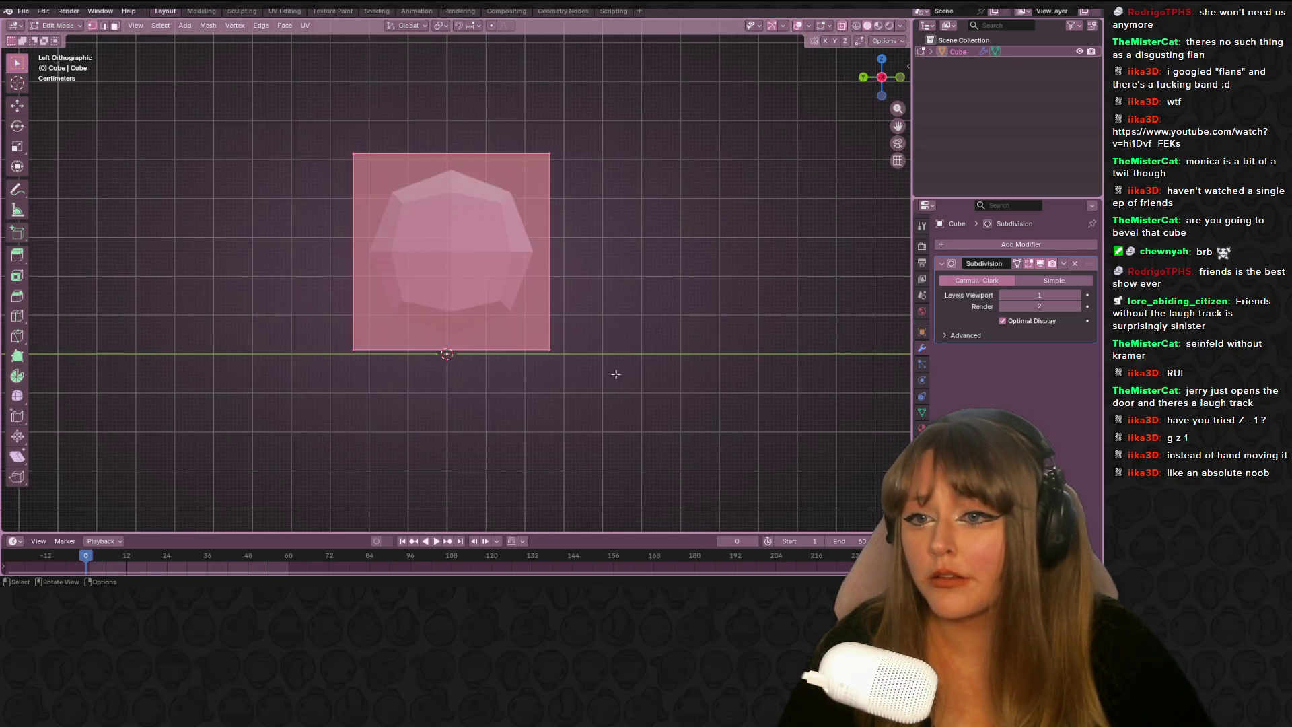
shift+middle_drag(606, 306, 611, 323)
key(g)
key(z)
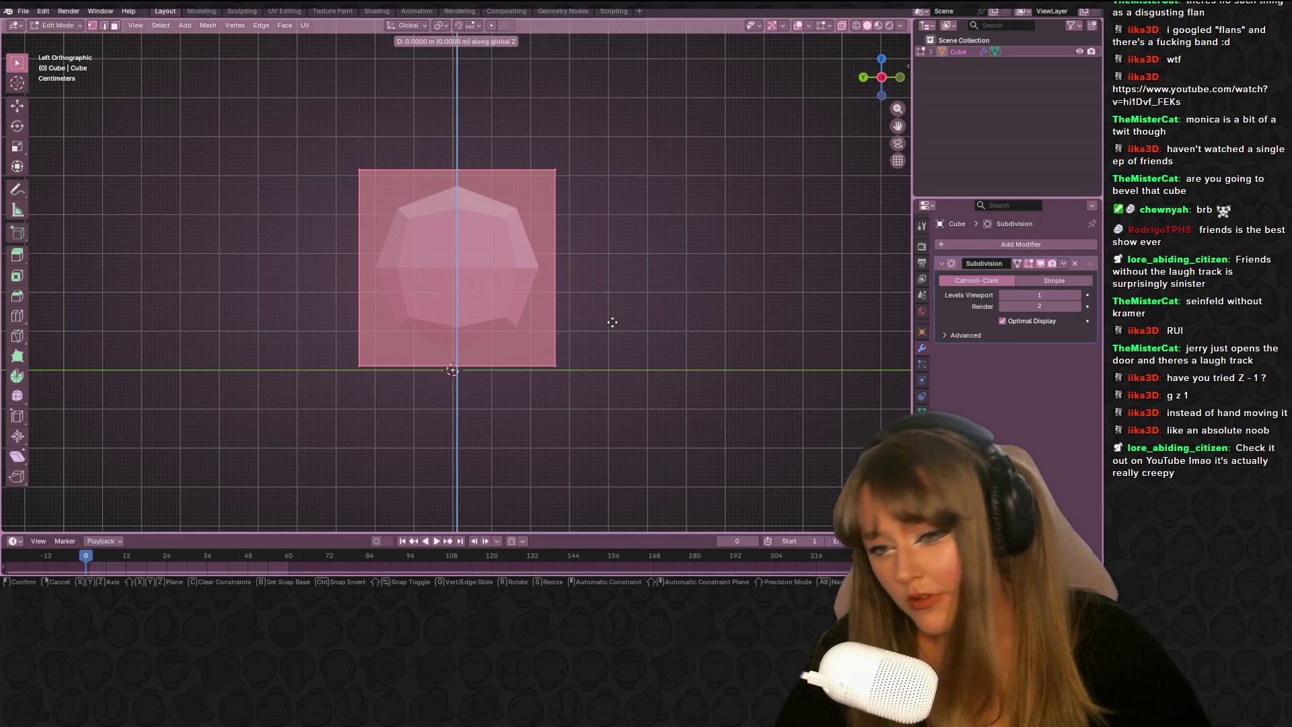
click(614, 326)
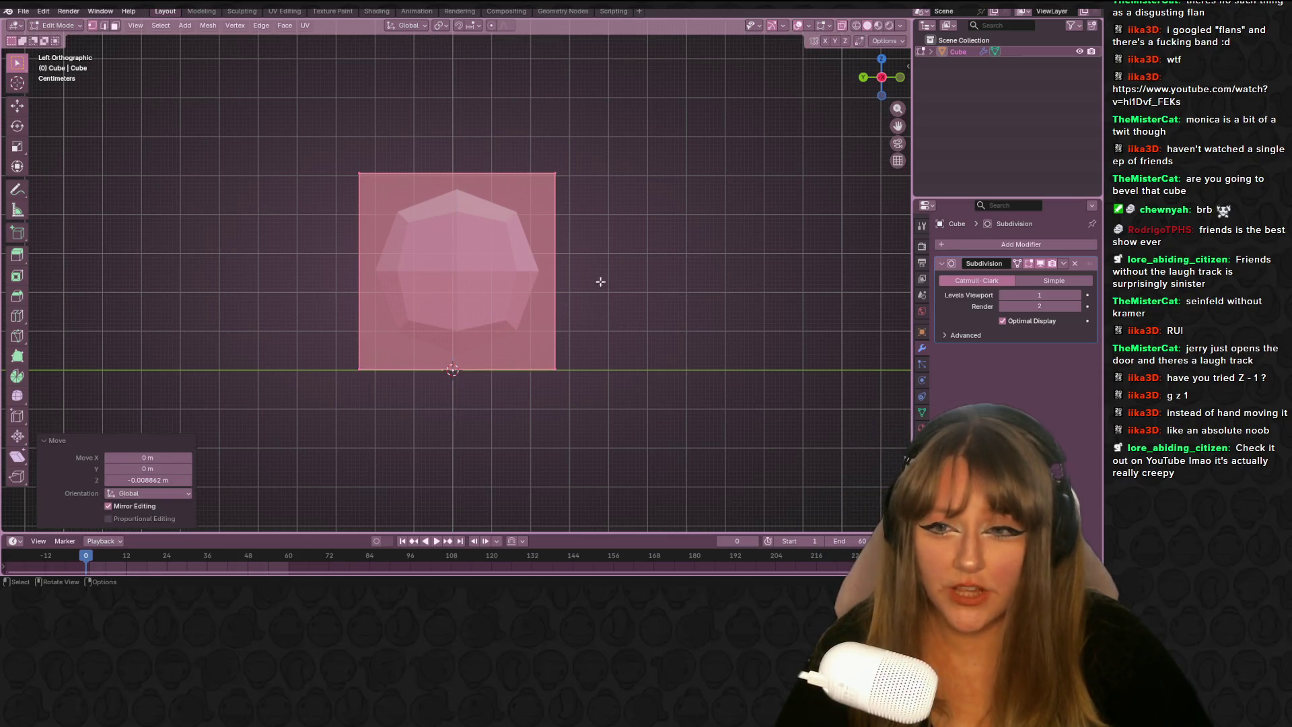
shift+middle_drag(599, 285, 610, 312)
click(709, 289)
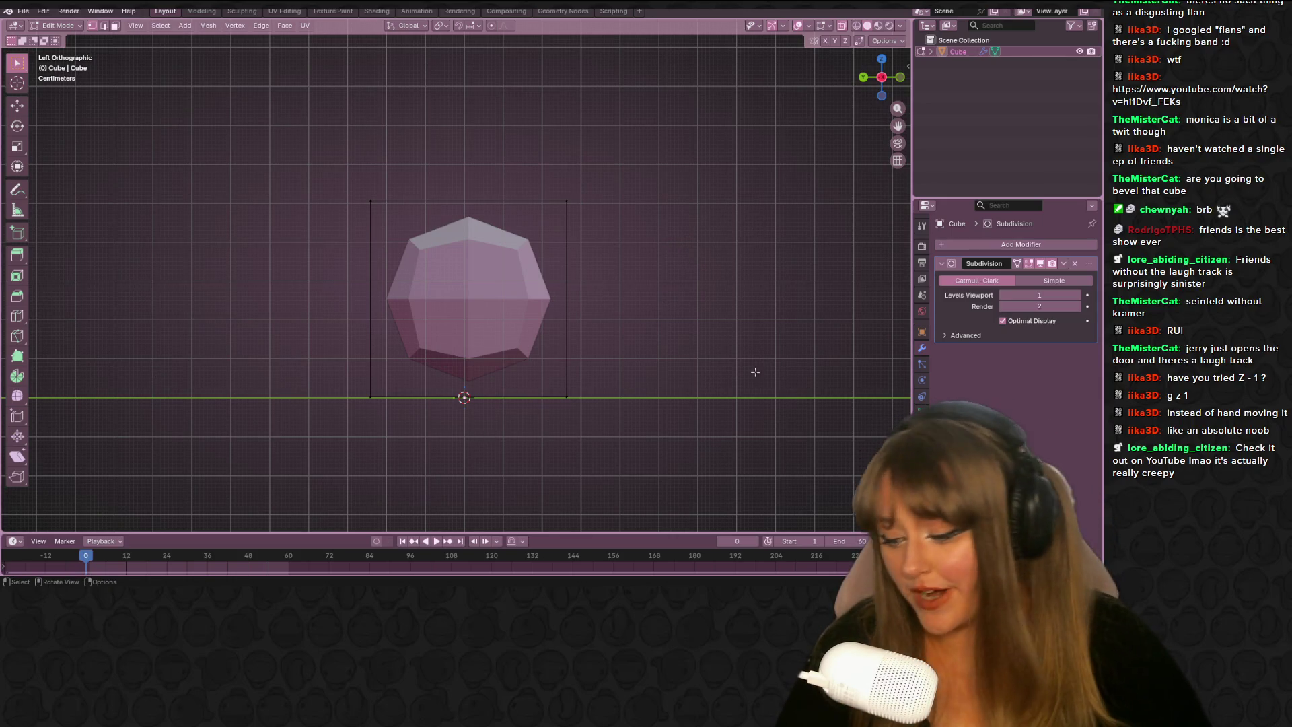
key(ctrl+r)
click(588, 295)
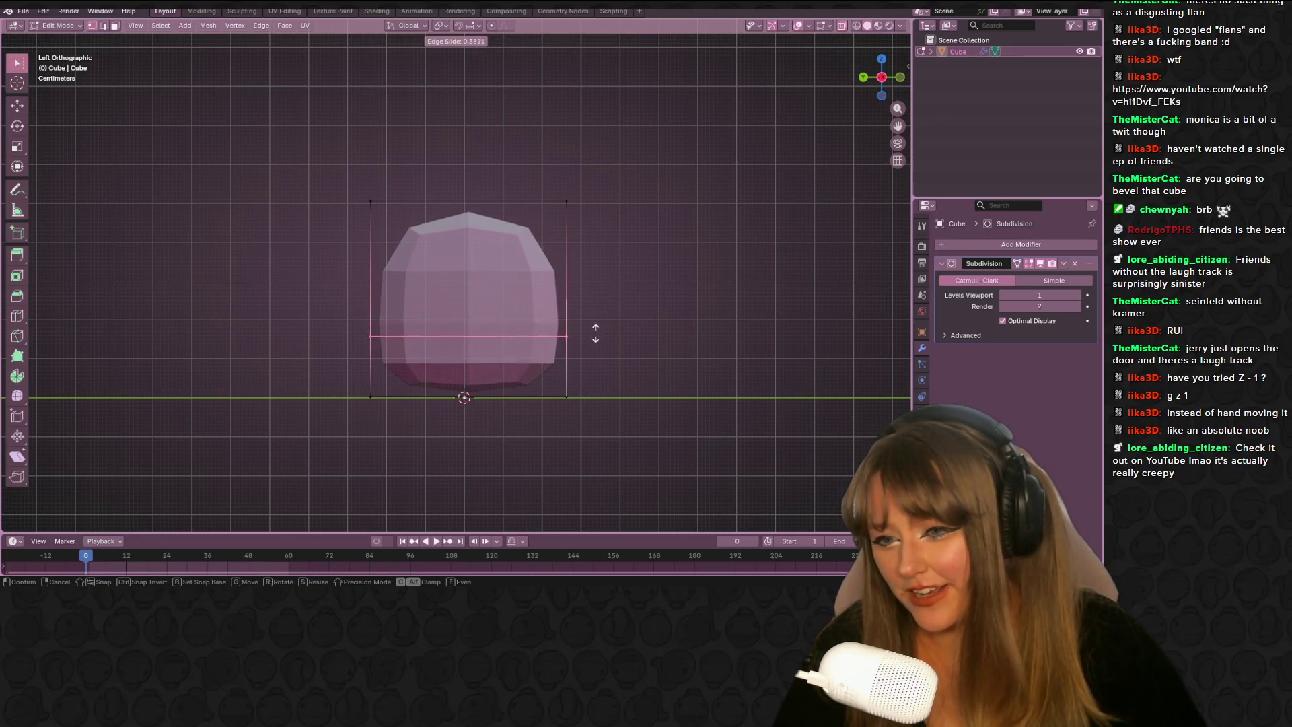
Place the lower edge loop, shrink the top ring to about half and lower it, then extrude the top upward
click(593, 320)
drag(297, 121, 708, 260)
key(s)
click(571, 239)
key(g)
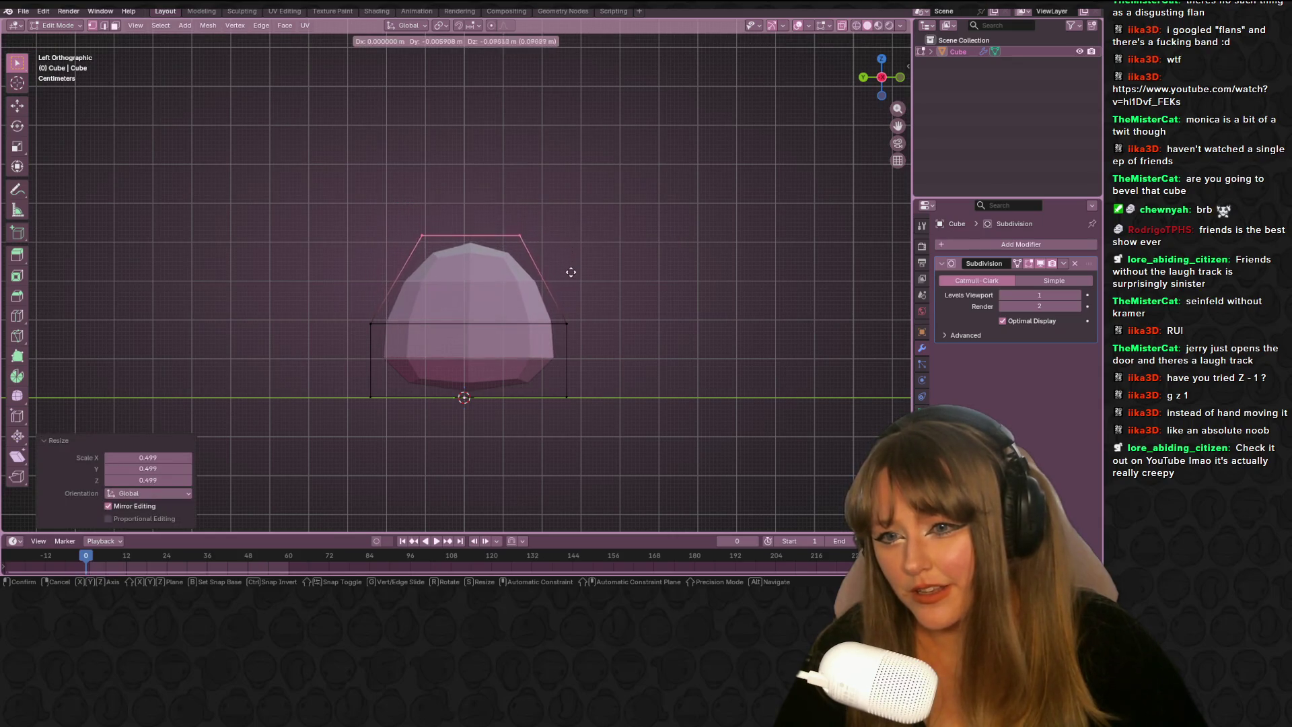
click(569, 274)
key(e)
click(567, 251)
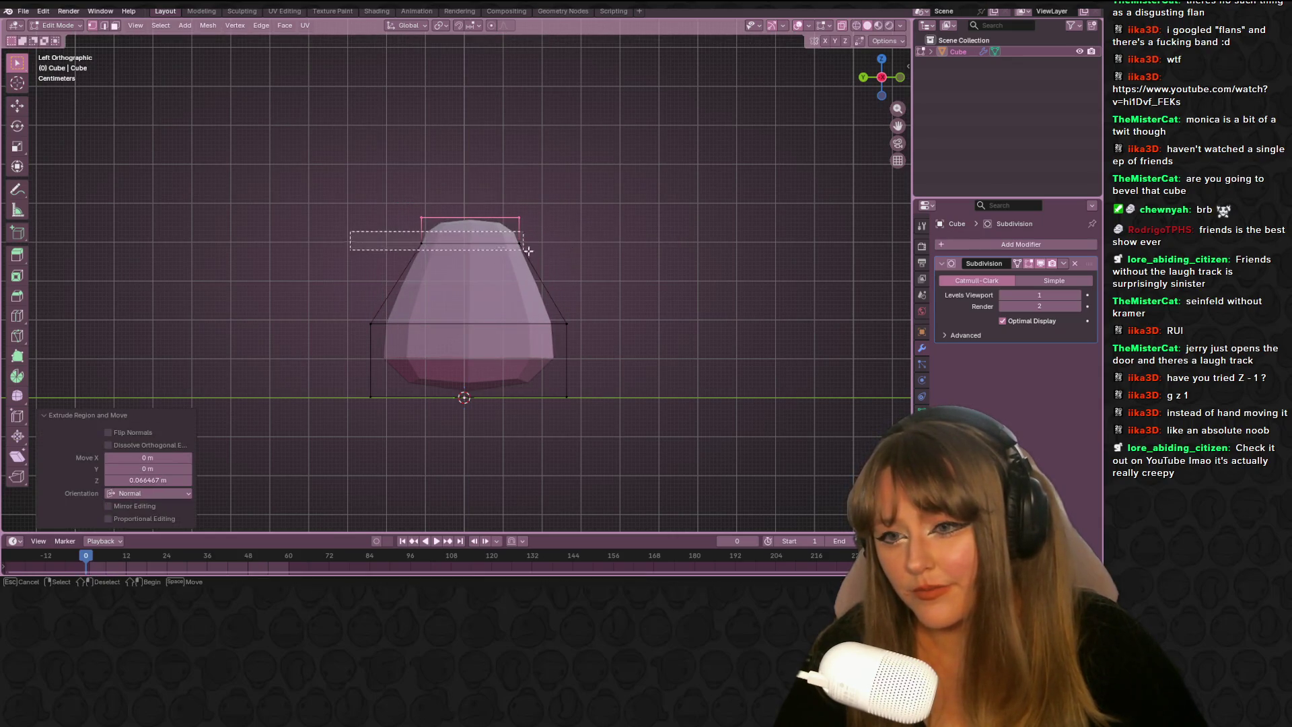
Scale the ring below the top and add a loop cut widened outward as the shoulder
alt+click(420, 241)
key(s)
click(584, 256)
key(ctrl+r)
click(548, 280)
click(561, 288)
key(s)
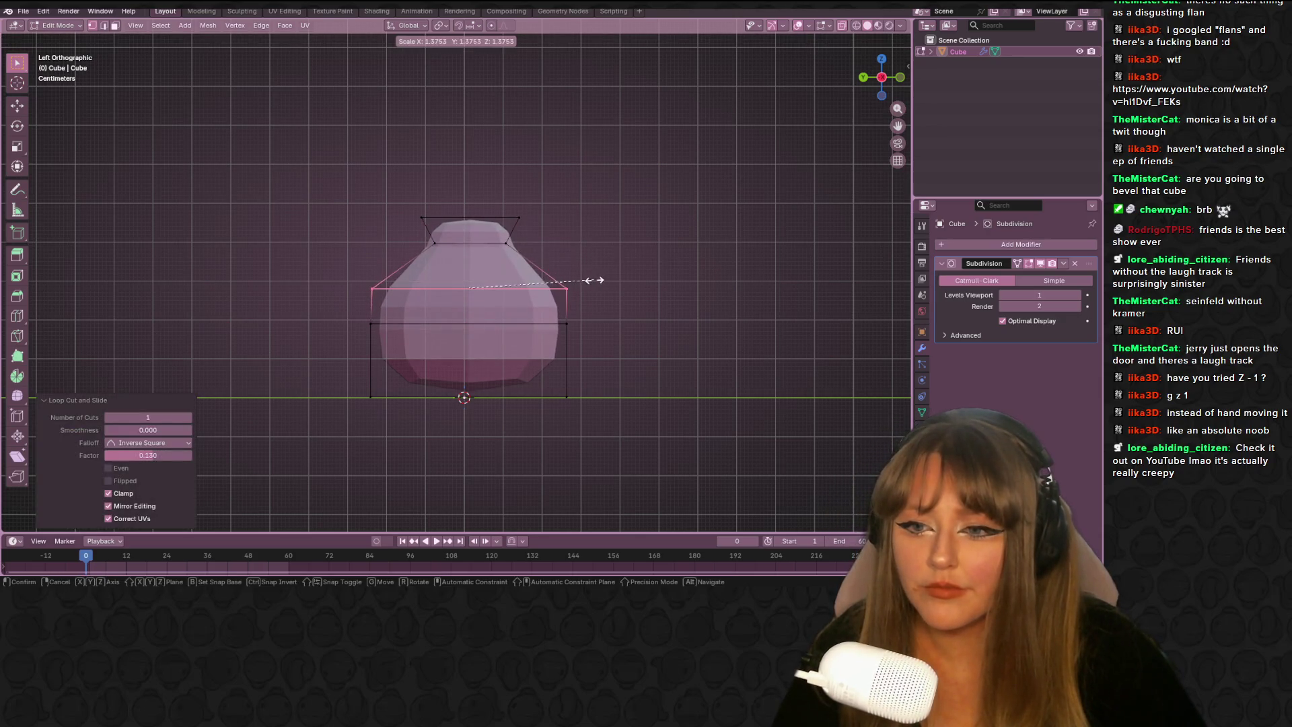
click(592, 280)
Move the neck's top face vertically and slide the top edge loop along the neck
shift+middle_drag(342, 184, 346, 201)
drag(324, 185, 559, 273)
key(g)
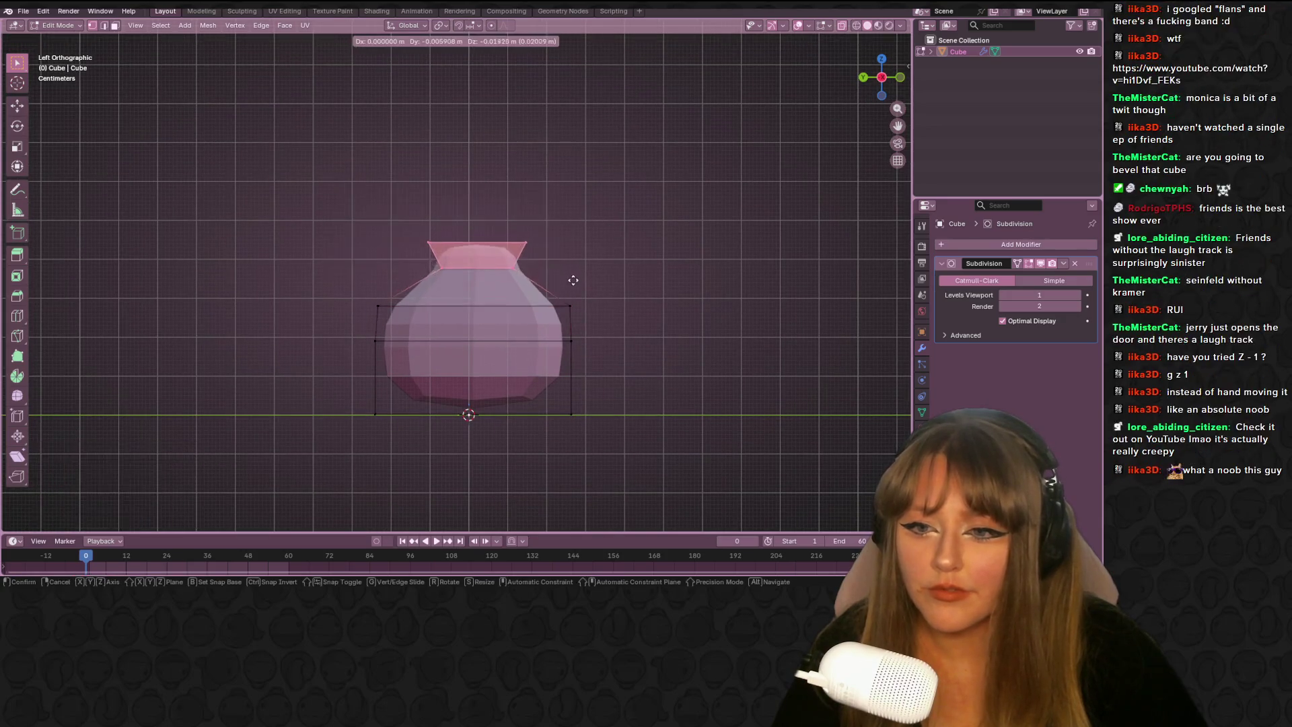
key(z)
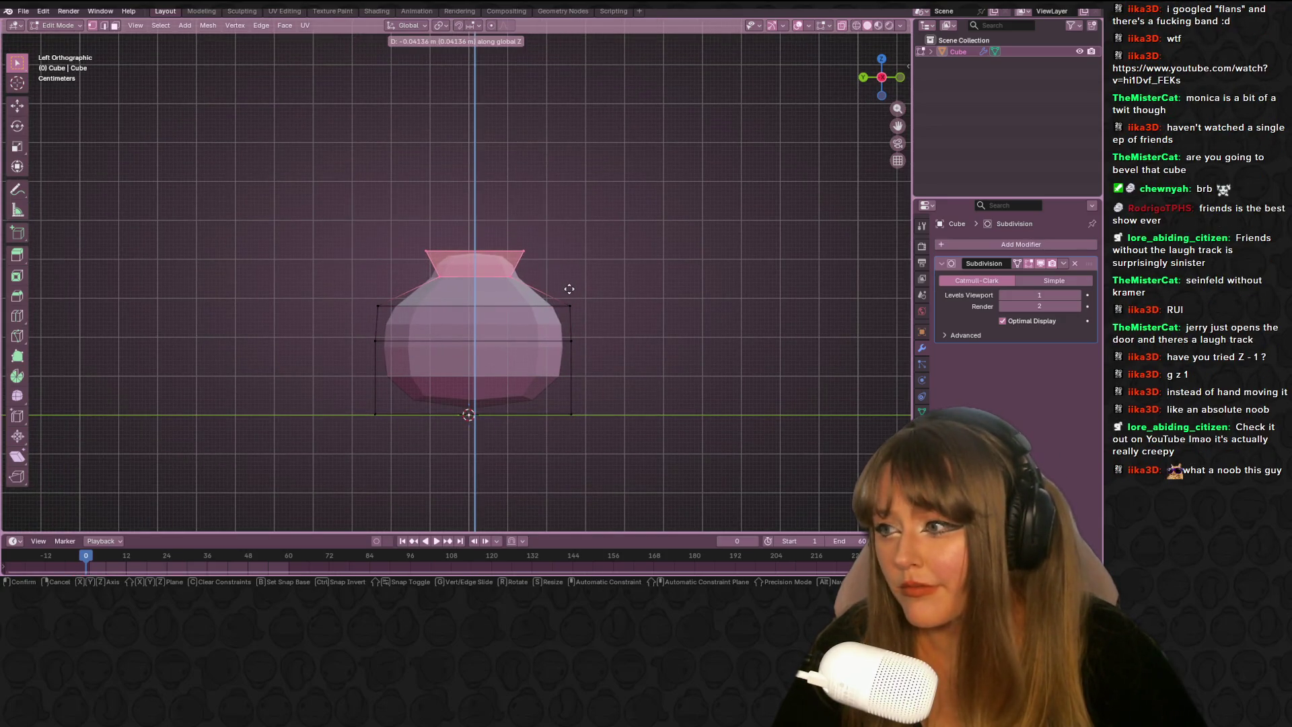
click(567, 294)
drag(311, 215, 593, 262)
key(g)
key(g)
click(600, 278)
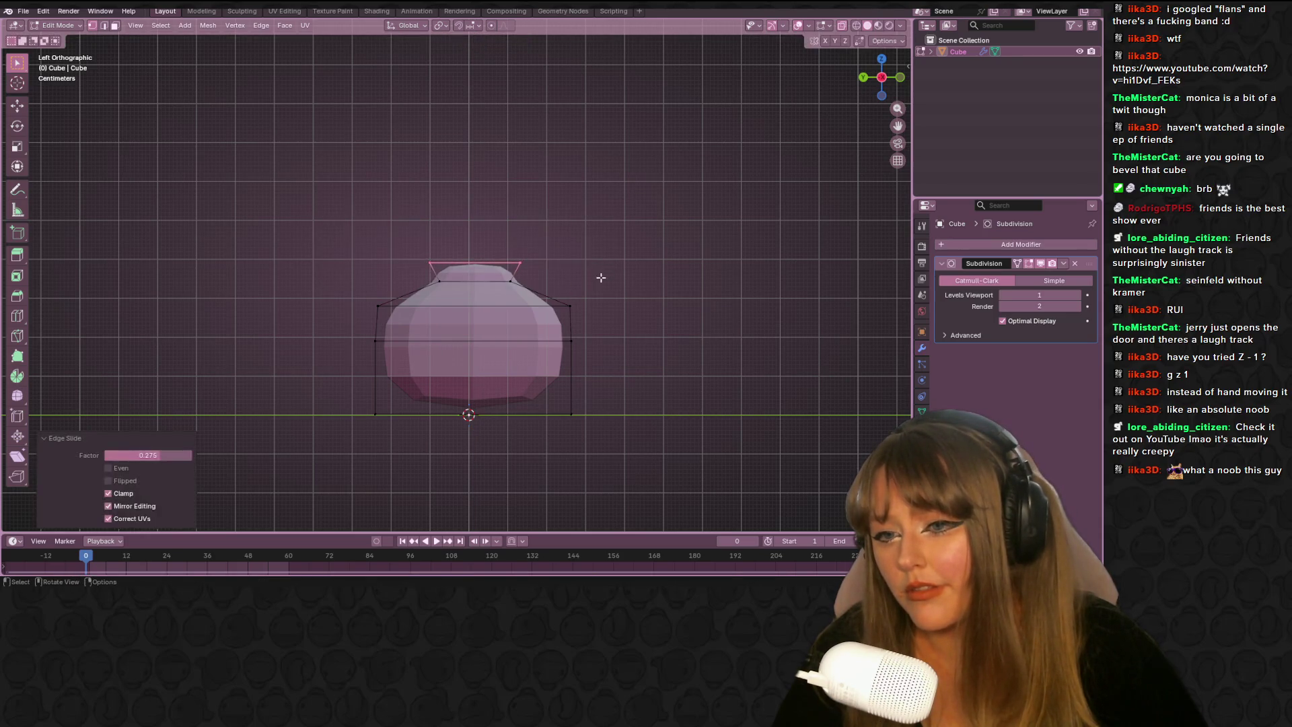
Lift the top vertically along Z and enlarge it into a flared rim
key(g)
key(z)
key(z)
click(598, 262)
key(s)
click(672, 251)
In a straight side view, resize the middle ring of the vase body
mouse_move(671, 251)
middle_down()
mouse_move(559, 297)
mouse_move(476, 246)
mouse_move(579, 316)
mouse_move(920, 110)
middle_up()
click(887, 90)
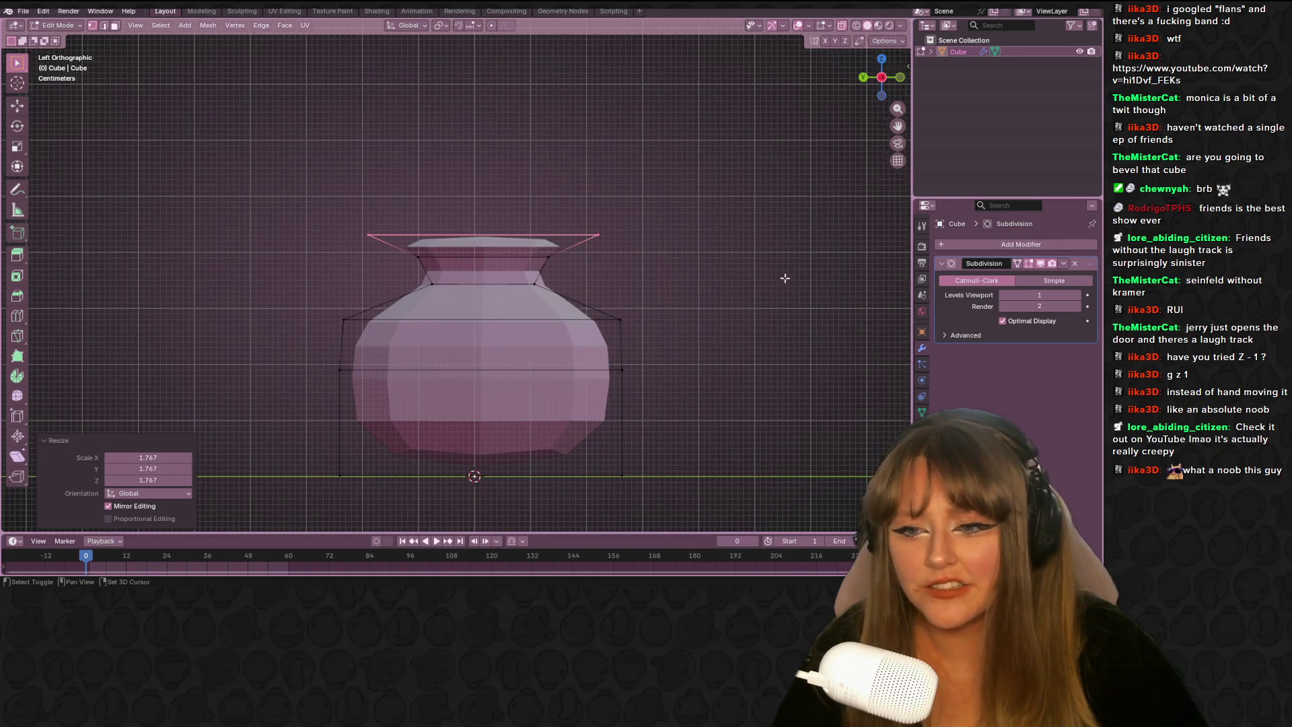
scroll(282, 269, down, 2)
mouse_move(274, 266)
mouse_down()
mouse_move(682, 323)
mouse_move(733, 303)
mouse_up()
key(s)
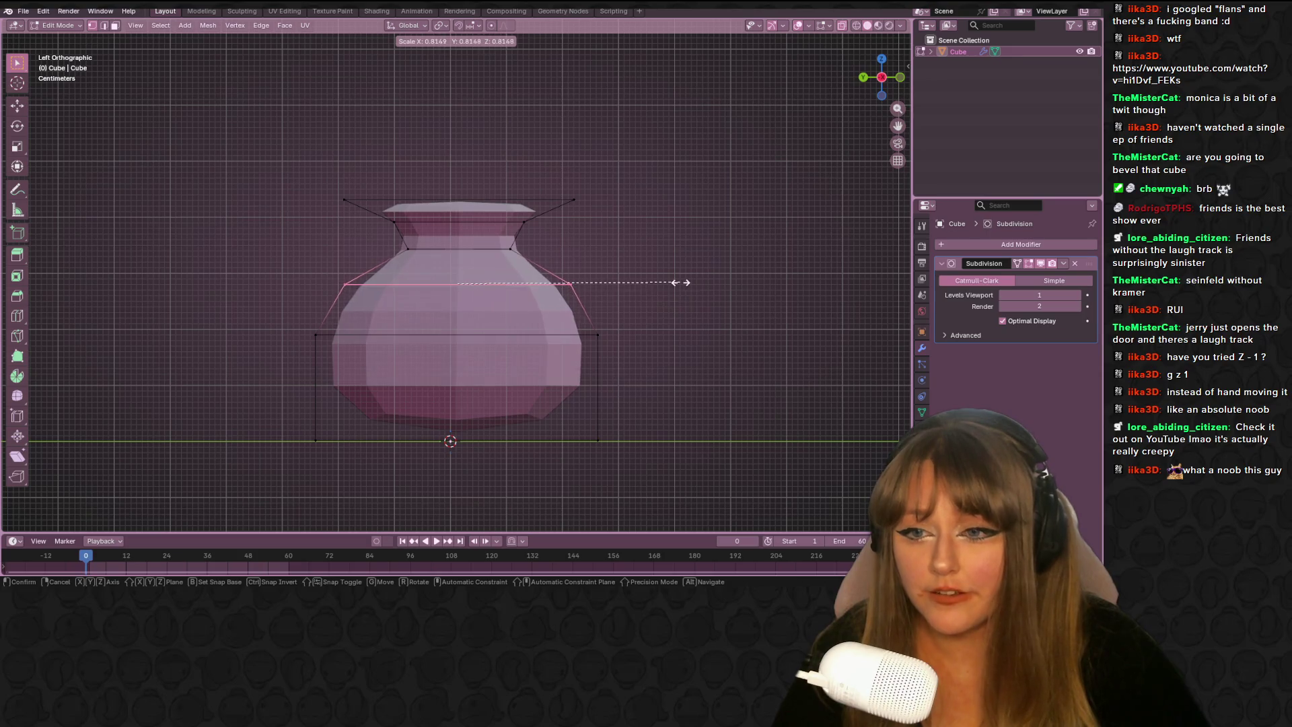
click(652, 282)
Widen the lower body ring and shrink the bottom ring to taper the base, then view it in Object Mode
drag(256, 314, 599, 434)
shift+middle_drag(708, 351, 705, 299)
key(s)
click(695, 291)
drag(218, 428, 598, 339)
key(s)
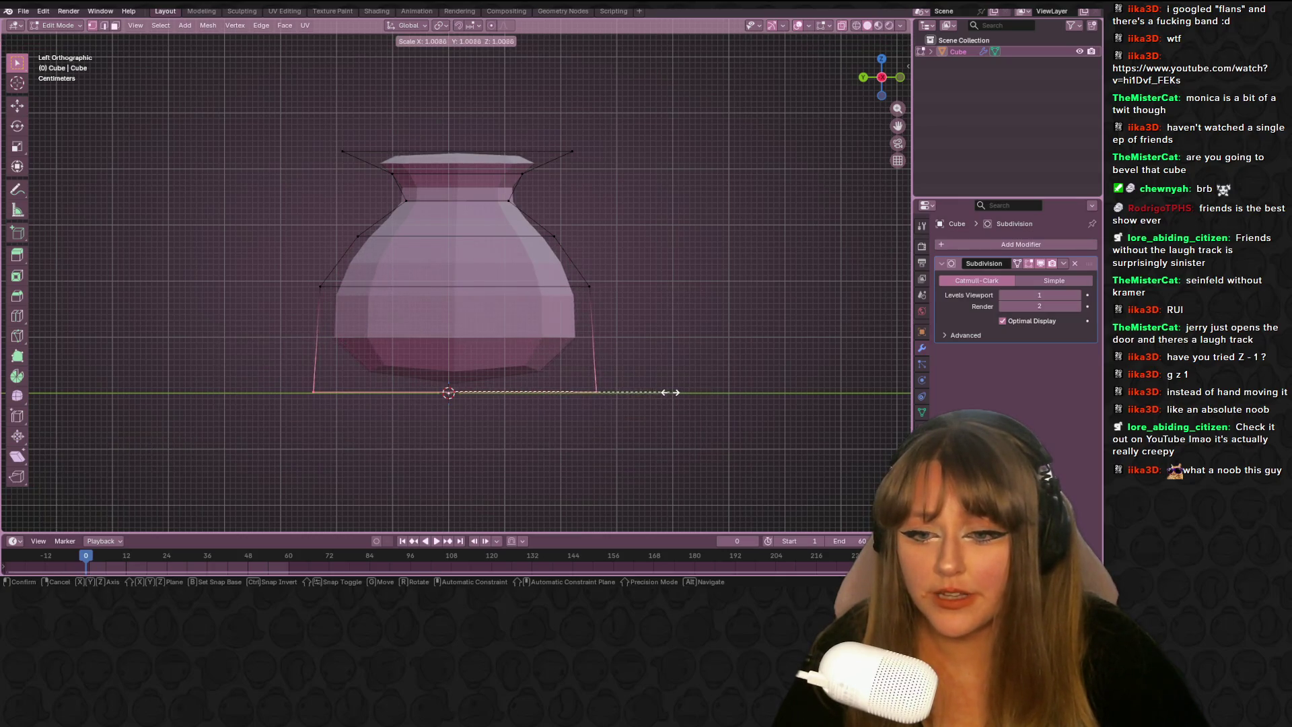
click(661, 391)
key(Tab)
mouse_move(677, 256)
middle_down()
mouse_move(704, 245)
mouse_move(500, 116)
mouse_move(441, 121)
mouse_move(354, 232)
mouse_move(297, 225)
mouse_move(618, 137)
mouse_move(426, 272)
mouse_move(211, 395)
mouse_move(325, 205)
mouse_move(616, 130)
middle_up()
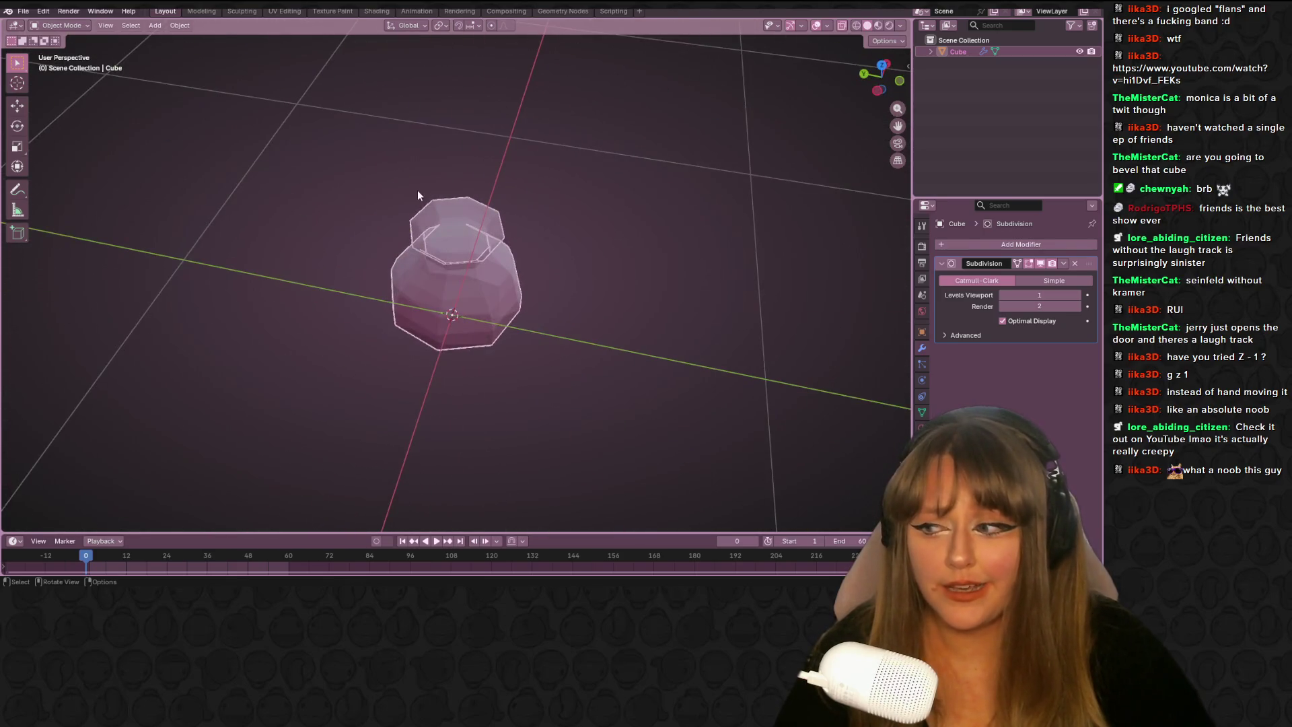
middle_drag(417, 189, 462, 197)
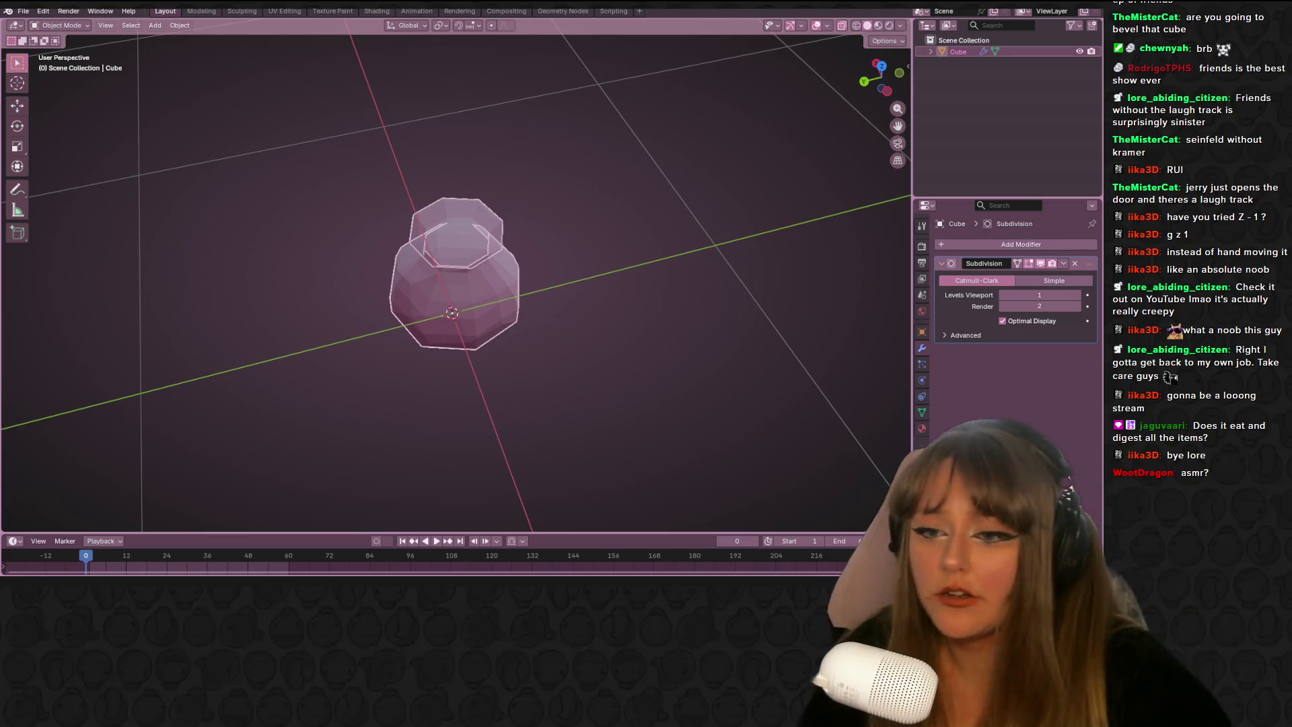
In Edit Mode, shrink the top rings of the vase and raise them for a narrower, taller neck
key(Tab)
mouse_move(341, 257)
middle_down()
mouse_move(514, 185)
mouse_move(360, 81)
middle_up()
scroll(360, 81, up, 2)
mouse_move(284, 79)
mouse_down()
mouse_move(533, 202)
mouse_move(629, 205)
mouse_up()
key(s)
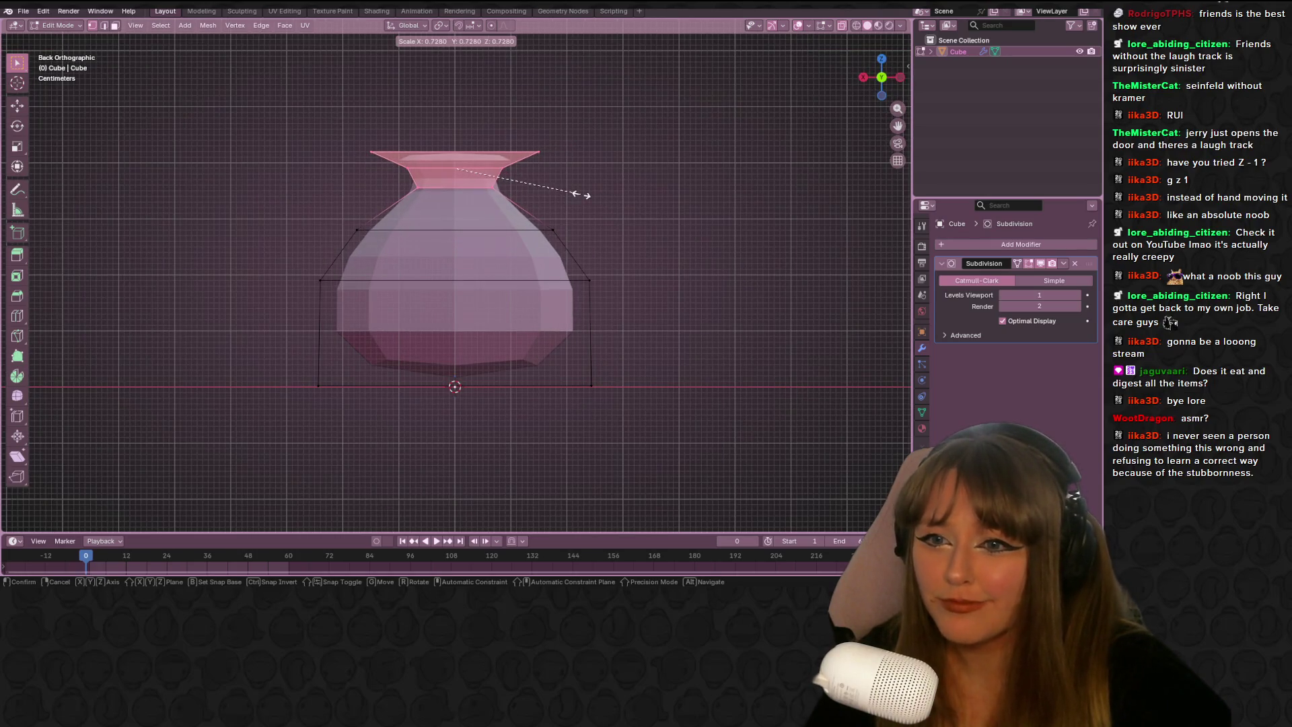
click(582, 195)
key(g)
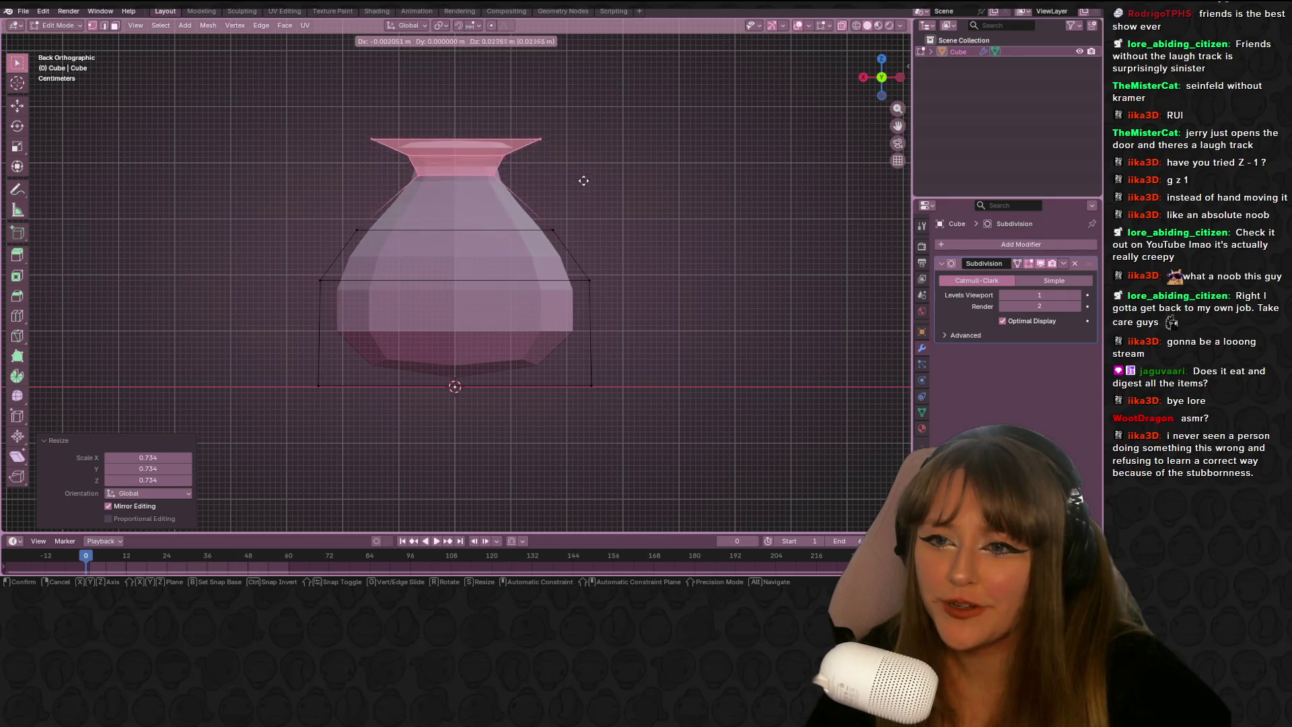
click(581, 163)
Scale the top rim ring up by 1.312 and orbit around to check the vase's shape
shift+middle_drag(591, 135, 591, 171)
drag(303, 92, 596, 182)
key(s)
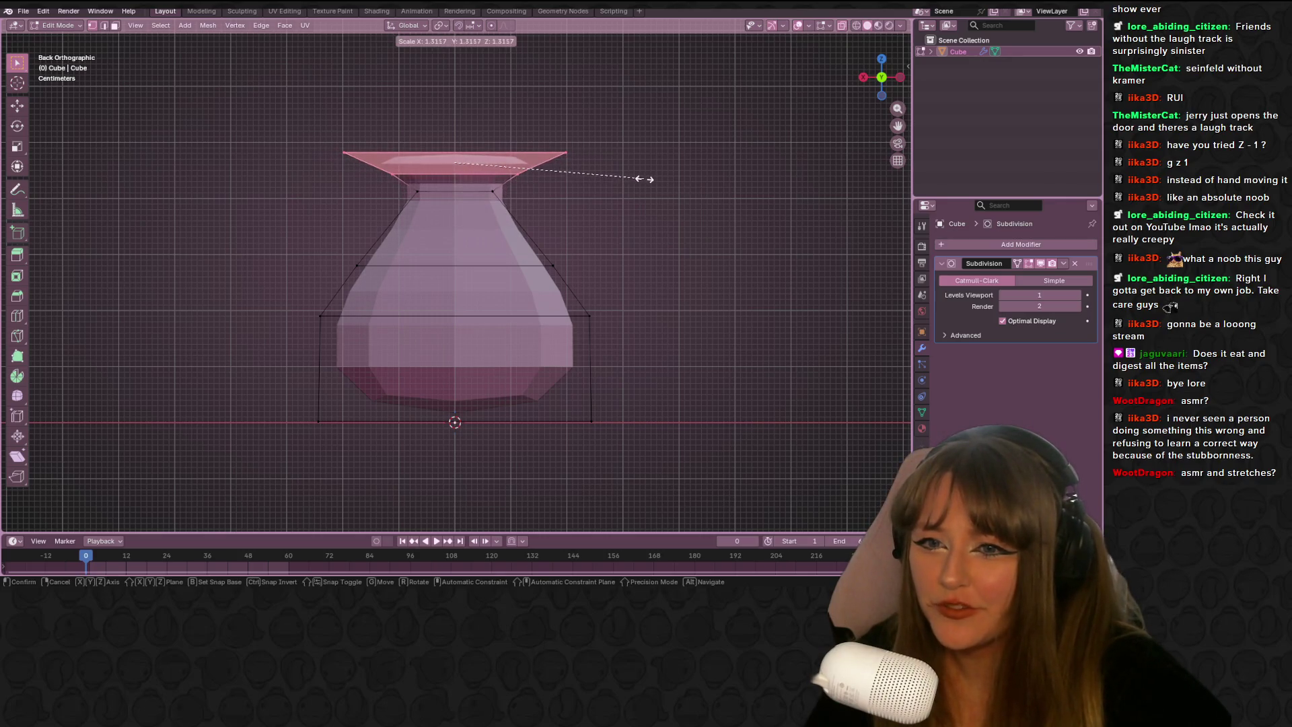
click(645, 170)
mouse_move(644, 170)
middle_down()
mouse_move(661, 195)
mouse_move(666, 153)
mouse_move(779, 216)
mouse_move(12, 144)
mouse_move(740, 122)
mouse_move(602, 128)
mouse_move(208, 202)
mouse_move(673, 236)
mouse_move(750, 257)
middle_up()
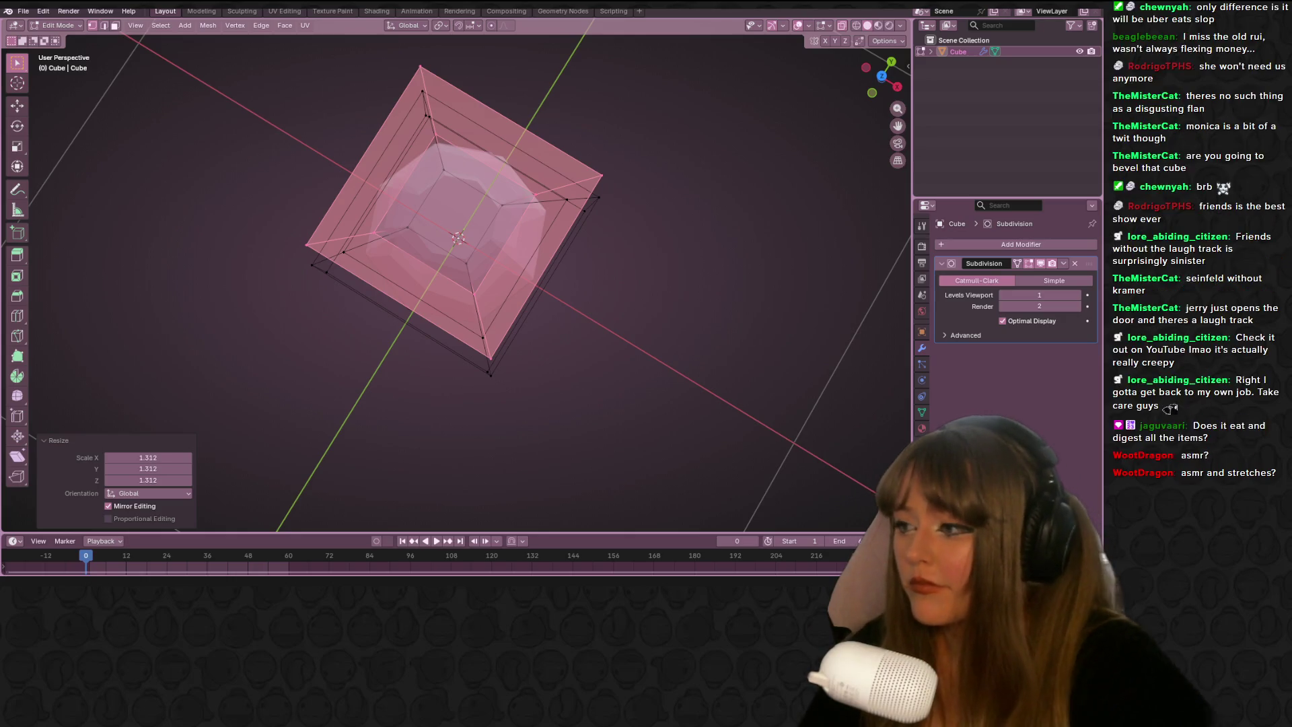
middle_drag(396, 348, 593, 217)
In front view, extrude the rim's top face and shrink the new face toward the centre
click(884, 77)
drag(205, 115, 687, 192)
shift+middle_drag(686, 192, 724, 237)
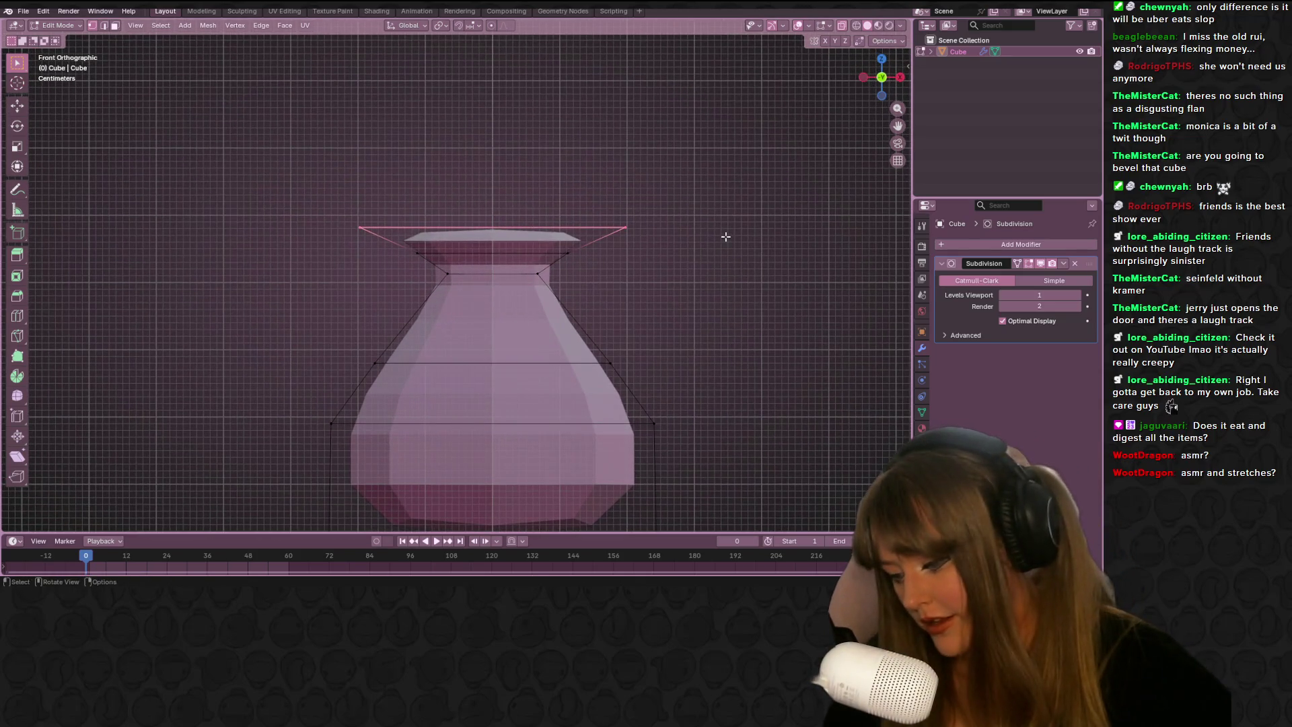
key(e)
click(725, 221)
key(s)
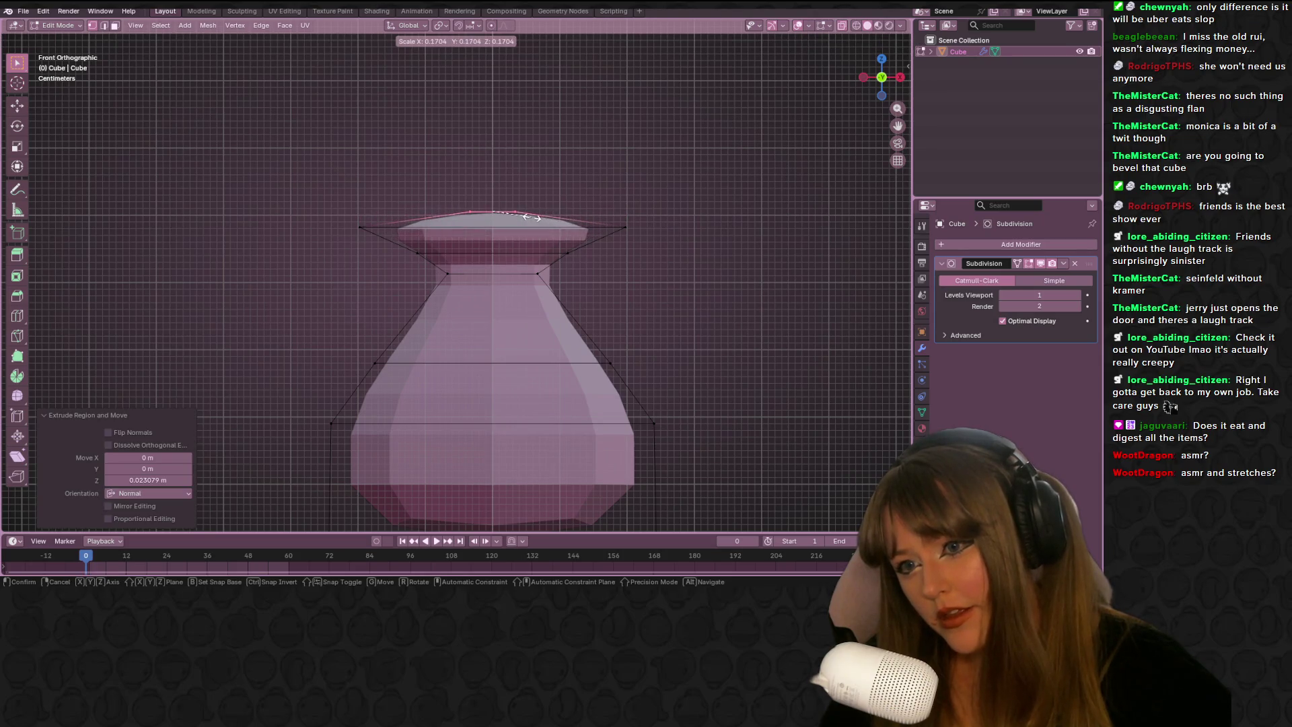
click(531, 216)
Extrude the inner face downward to hollow out the vase opening
shift+middle_drag(532, 216, 514, 199)
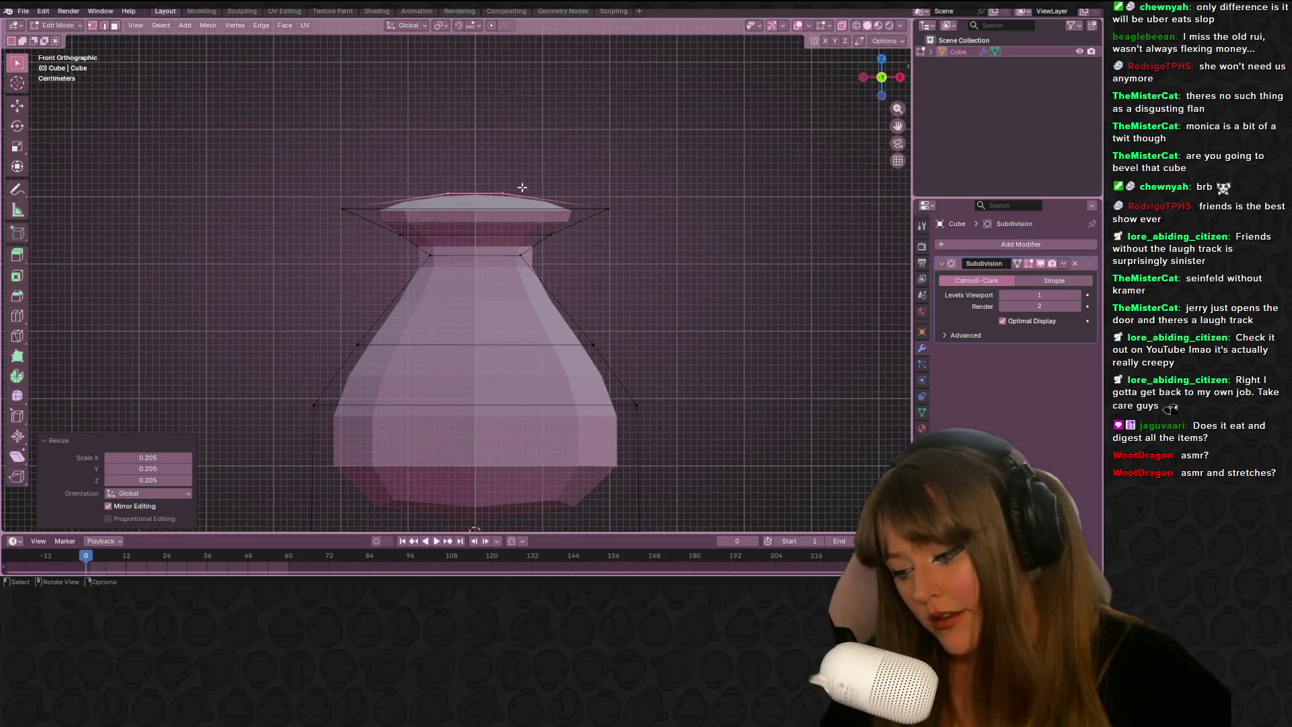
key(e)
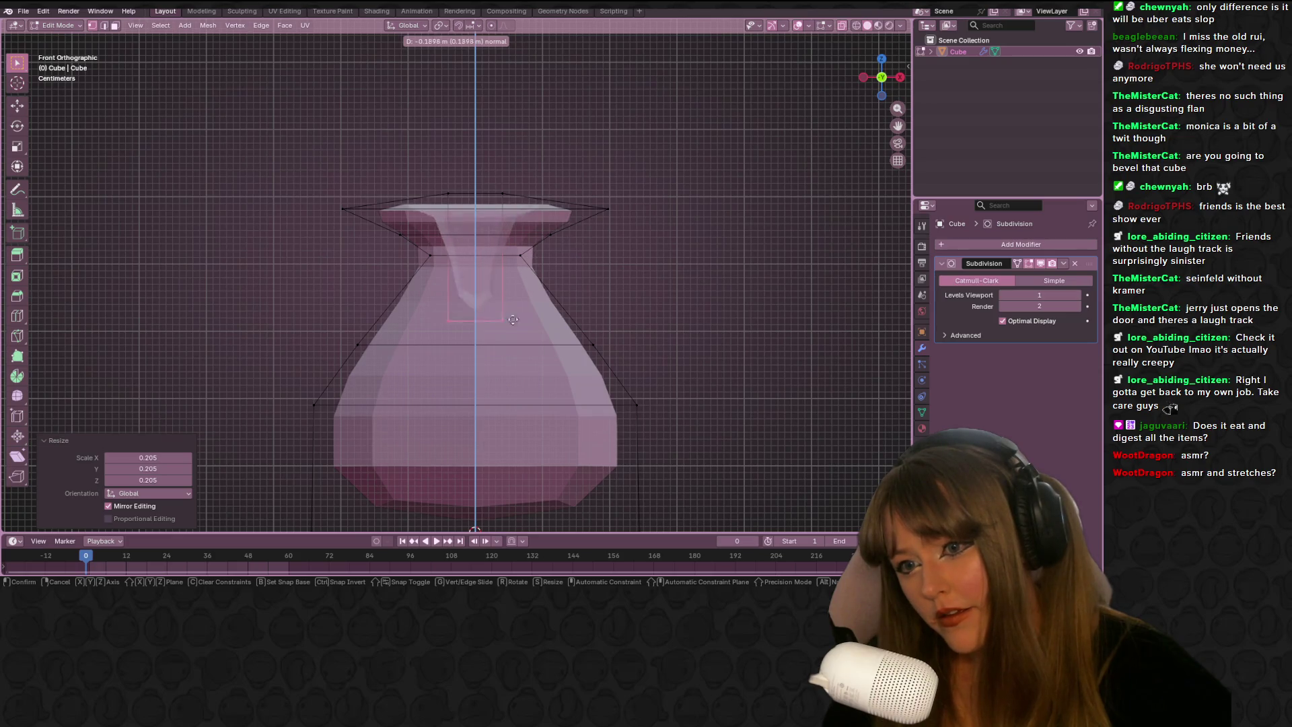
click(509, 269)
mouse_move(509, 269)
middle_down()
mouse_move(587, 135)
mouse_move(652, 179)
mouse_move(624, 182)
mouse_move(657, 185)
middle_up()
click(439, 280)
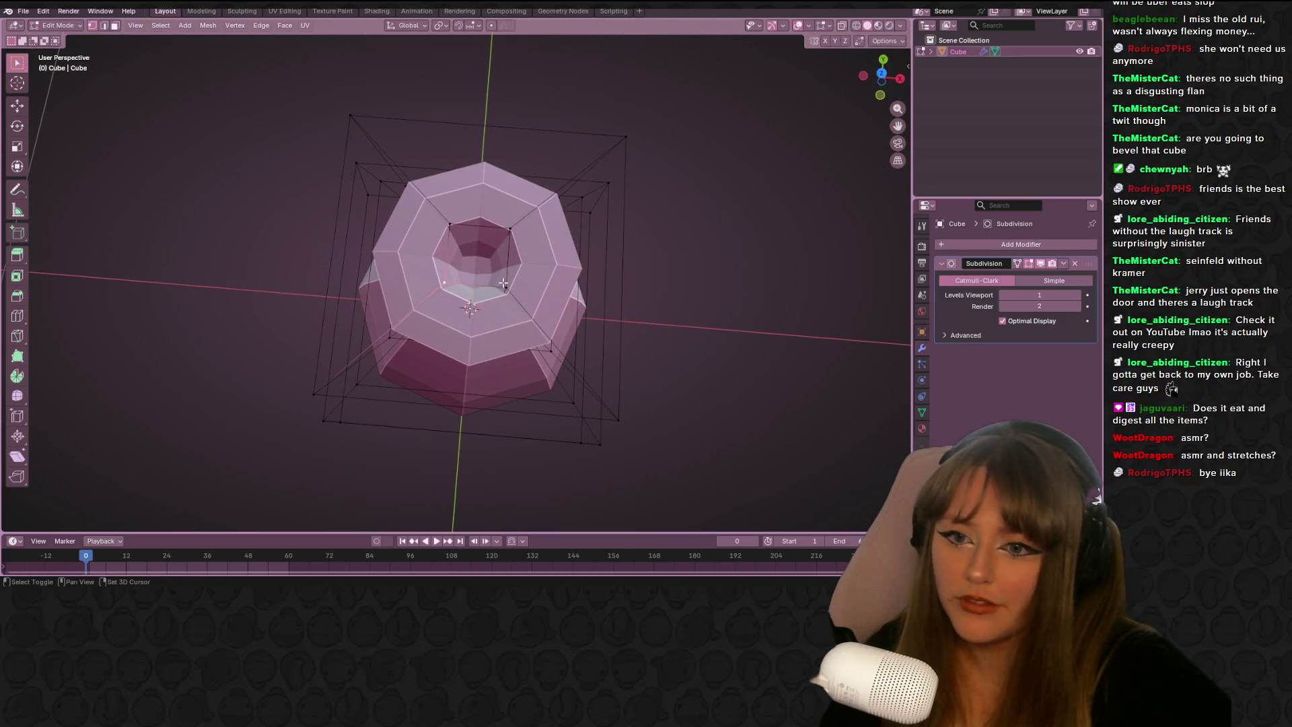
From the top view, scale the top face up about 2.99 times and return to Object Mode
click(882, 74)
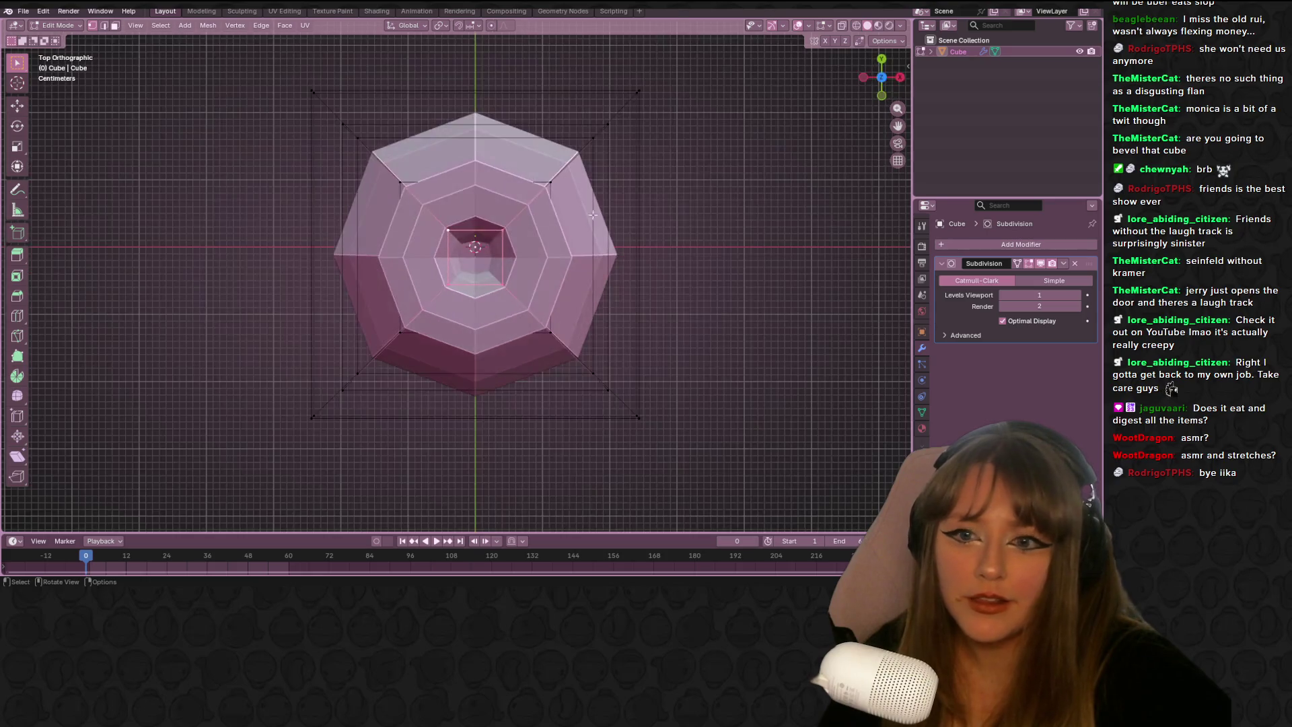
scroll(511, 222, up, 3)
key(s)
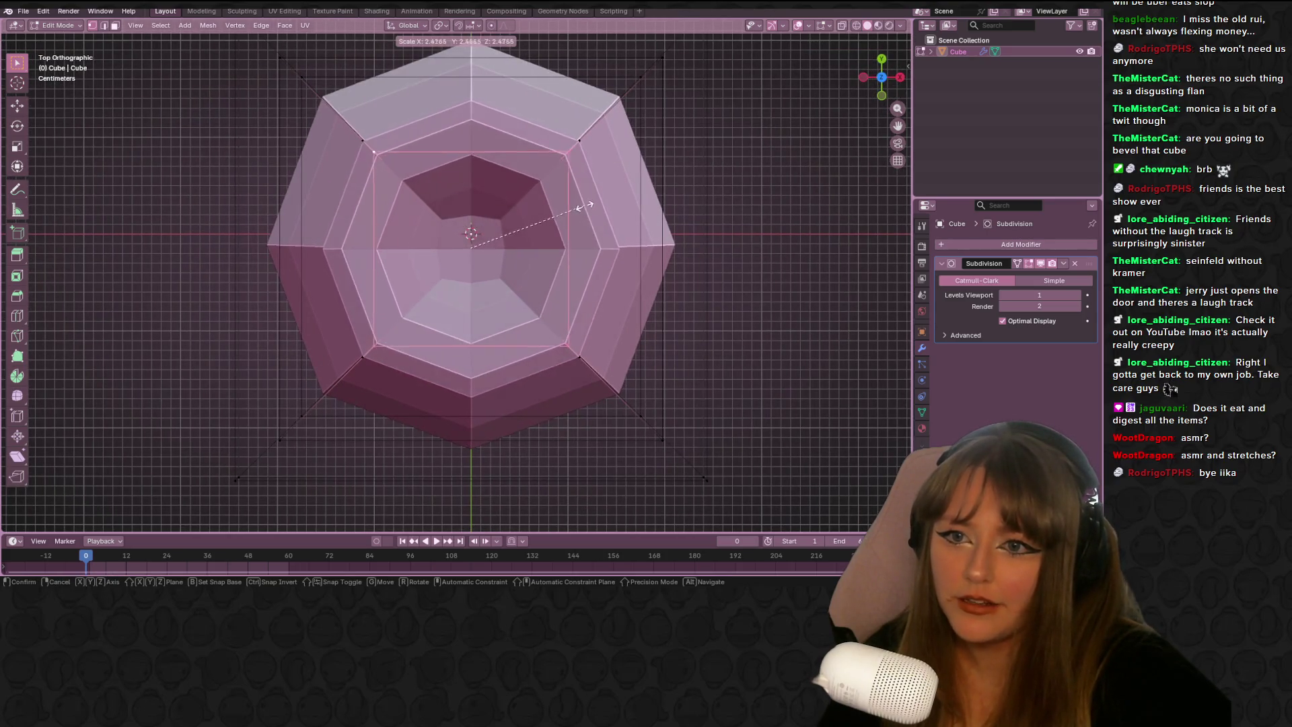
click(609, 208)
mouse_move(757, 280)
middle_down()
mouse_move(686, 216)
mouse_move(639, 263)
mouse_move(551, 152)
mouse_move(559, 269)
mouse_move(640, 202)
mouse_move(704, 263)
mouse_move(572, 286)
mouse_move(514, 241)
mouse_move(732, 280)
mouse_move(386, 342)
middle_up()
key(Tab)
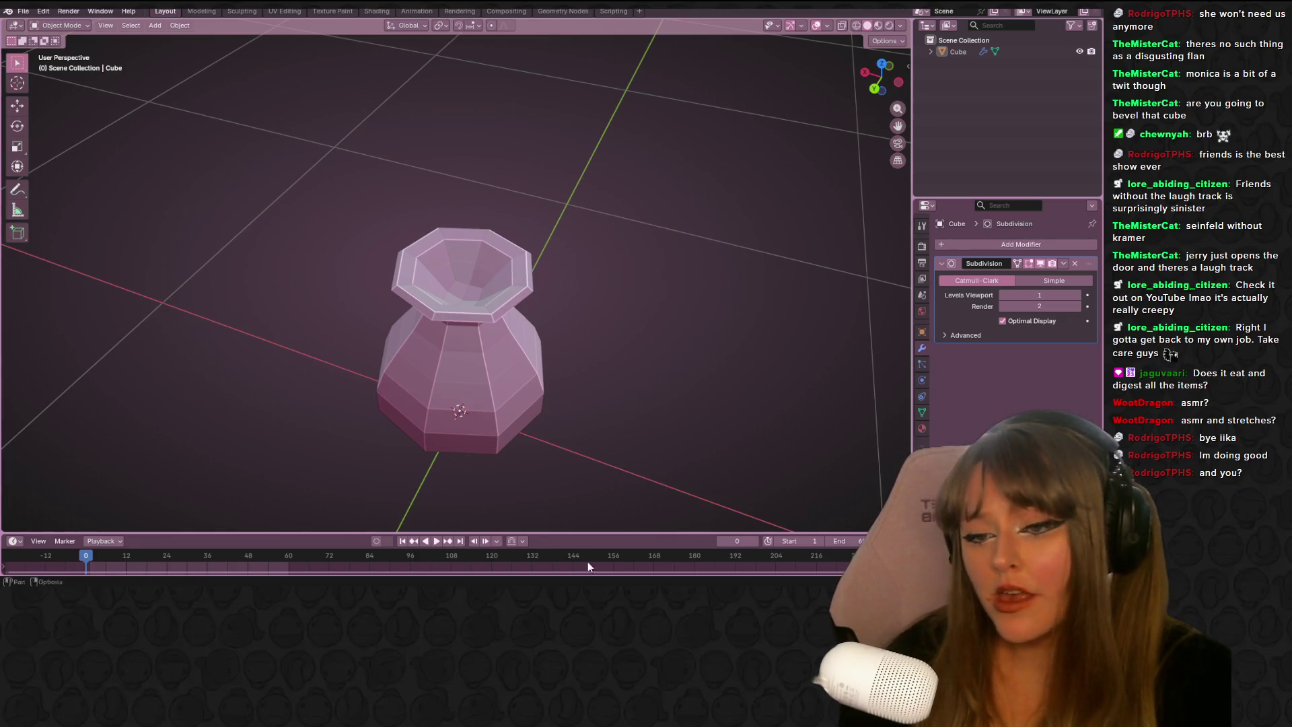
Enter Edit Mode with X-ray on and select the vase's top face from the Left view
mouse_move(554, 378)
middle_down()
mouse_move(556, 351)
mouse_move(602, 314)
mouse_move(544, 391)
mouse_move(385, 345)
mouse_move(461, 402)
middle_up()
key(Tab)
middle_drag(459, 314, 609, 239)
click(842, 27)
middle_drag(471, 283, 457, 307)
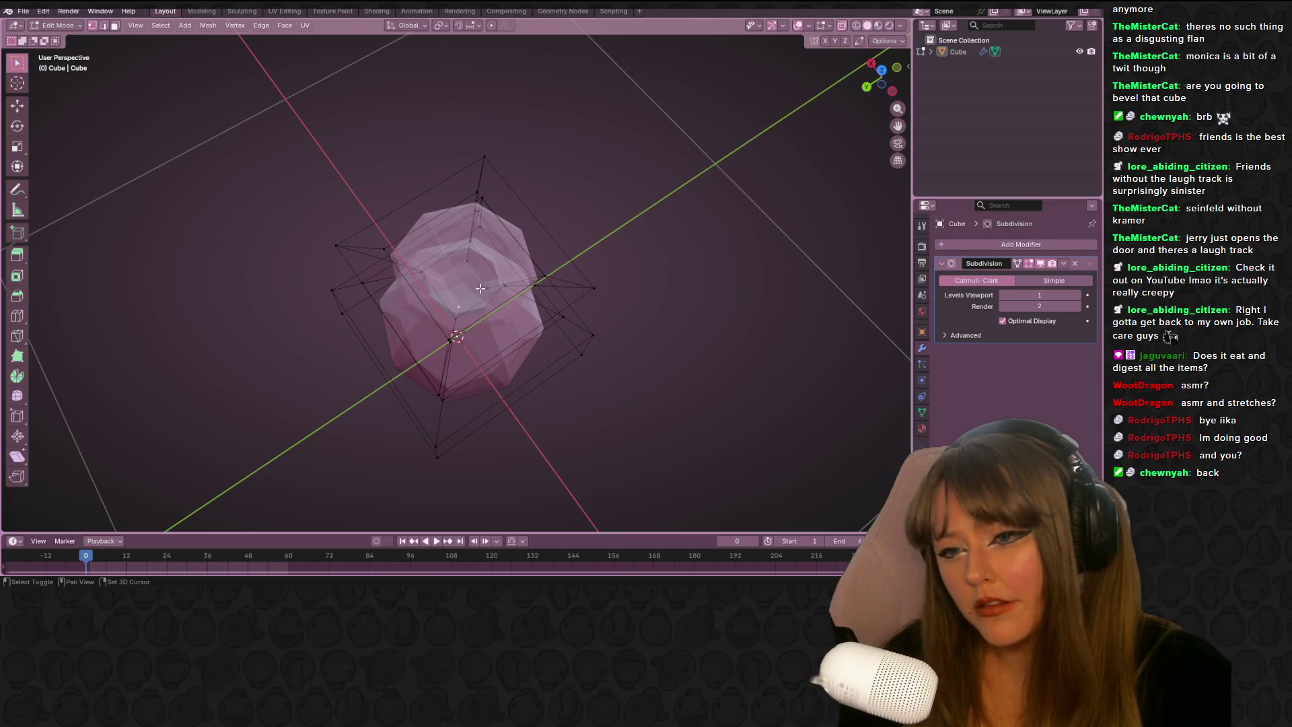
shift+click(468, 264)
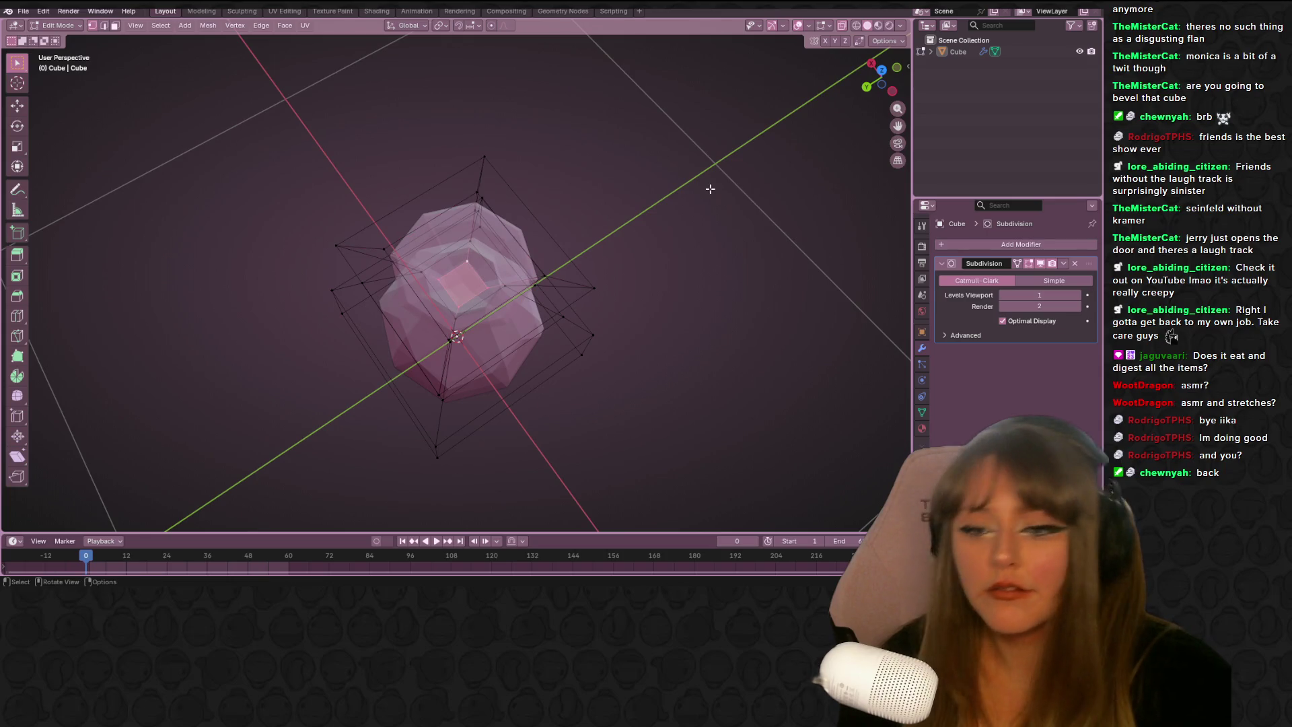
click(892, 91)
shift+middle_drag(664, 249, 699, 179)
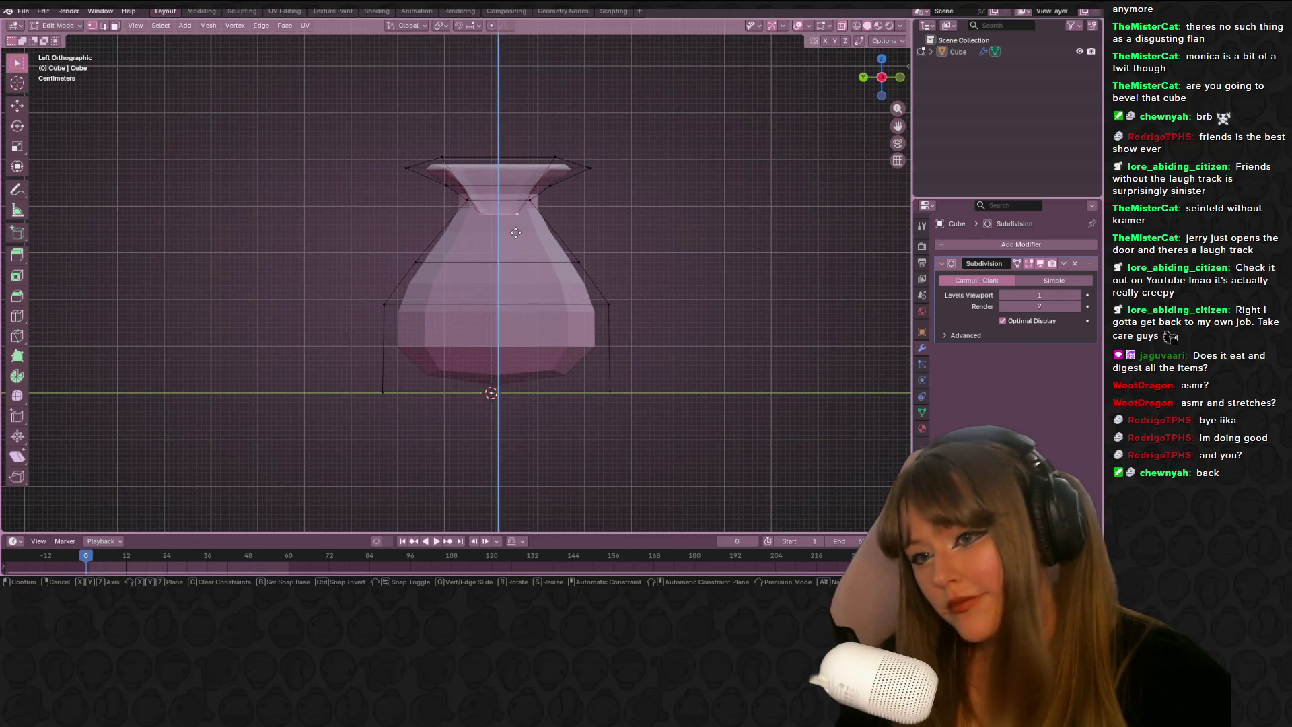
Extrude the top face into a new ring, lower it slightly and widen it to 1.222
key(e)
key(s)
click(577, 266)
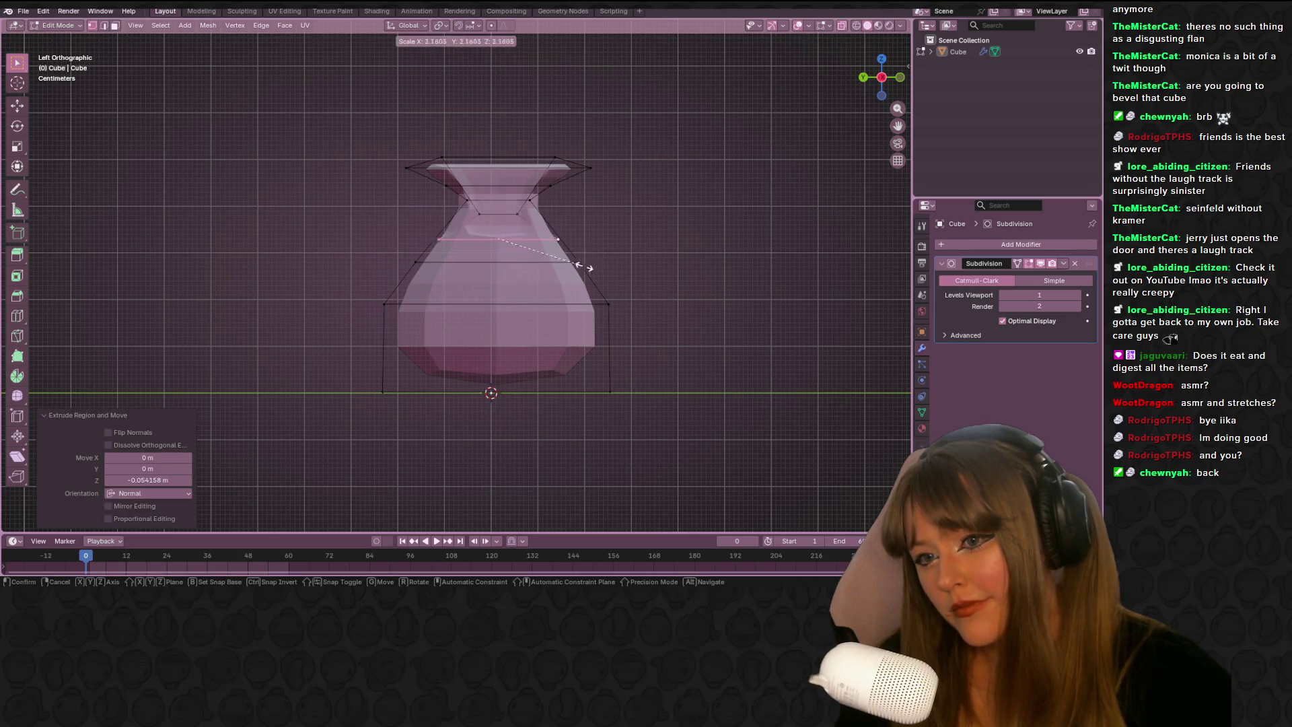
key(g)
click(606, 271)
key(s)
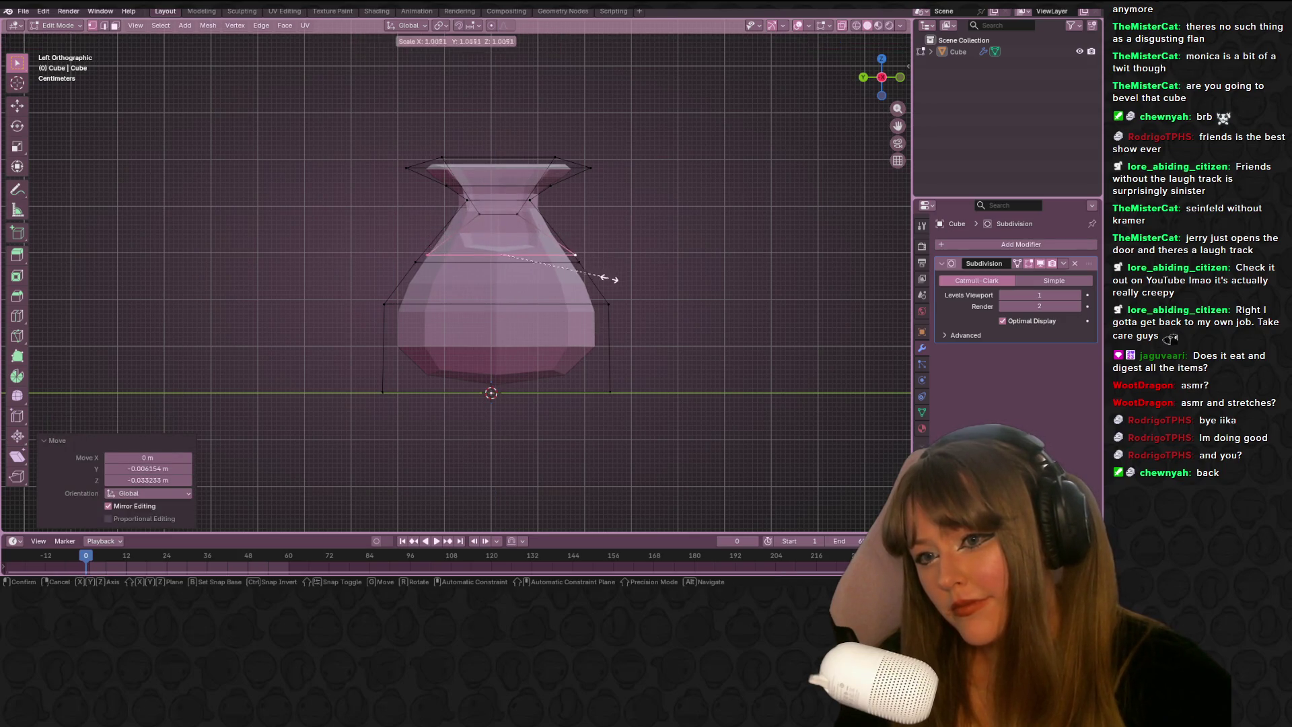
click(623, 276)
key(g)
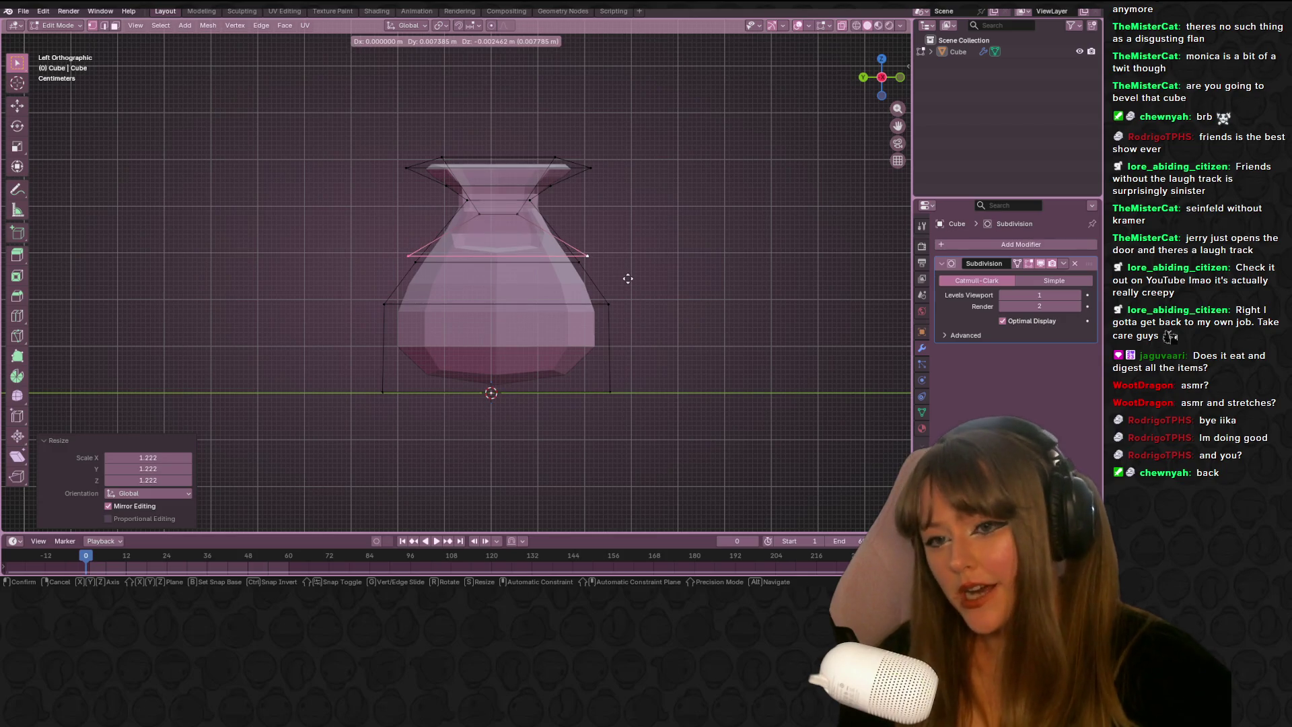
right_click(628, 278)
Deselect, turn X-ray off and return to Object Mode in a perspective view
click(676, 91)
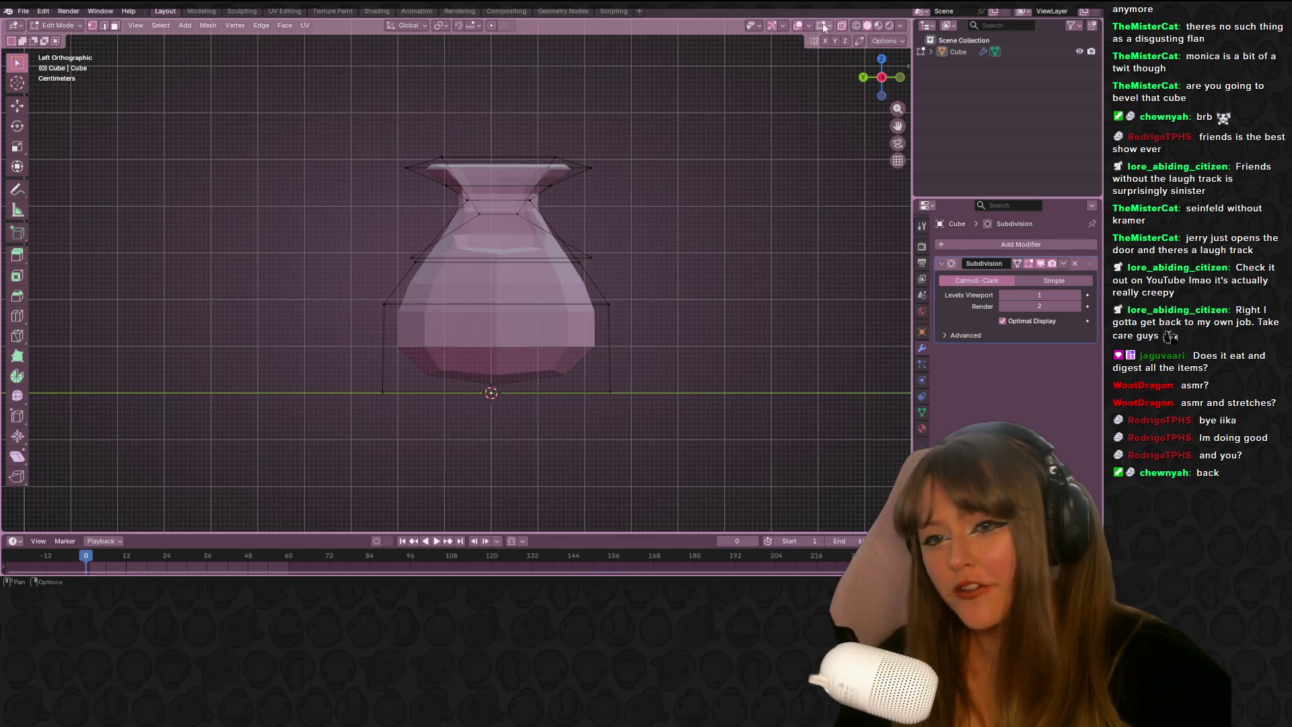
key(alt+z)
mouse_move(699, 98)
middle_down()
mouse_move(657, 213)
mouse_move(530, 212)
mouse_move(523, 295)
mouse_move(714, 163)
mouse_move(357, 169)
mouse_move(562, 99)
mouse_move(465, 175)
mouse_move(354, 229)
mouse_move(216, 183)
mouse_move(123, 190)
mouse_move(103, 178)
middle_up()
scroll(672, 168, down, 3)
key(Tab)
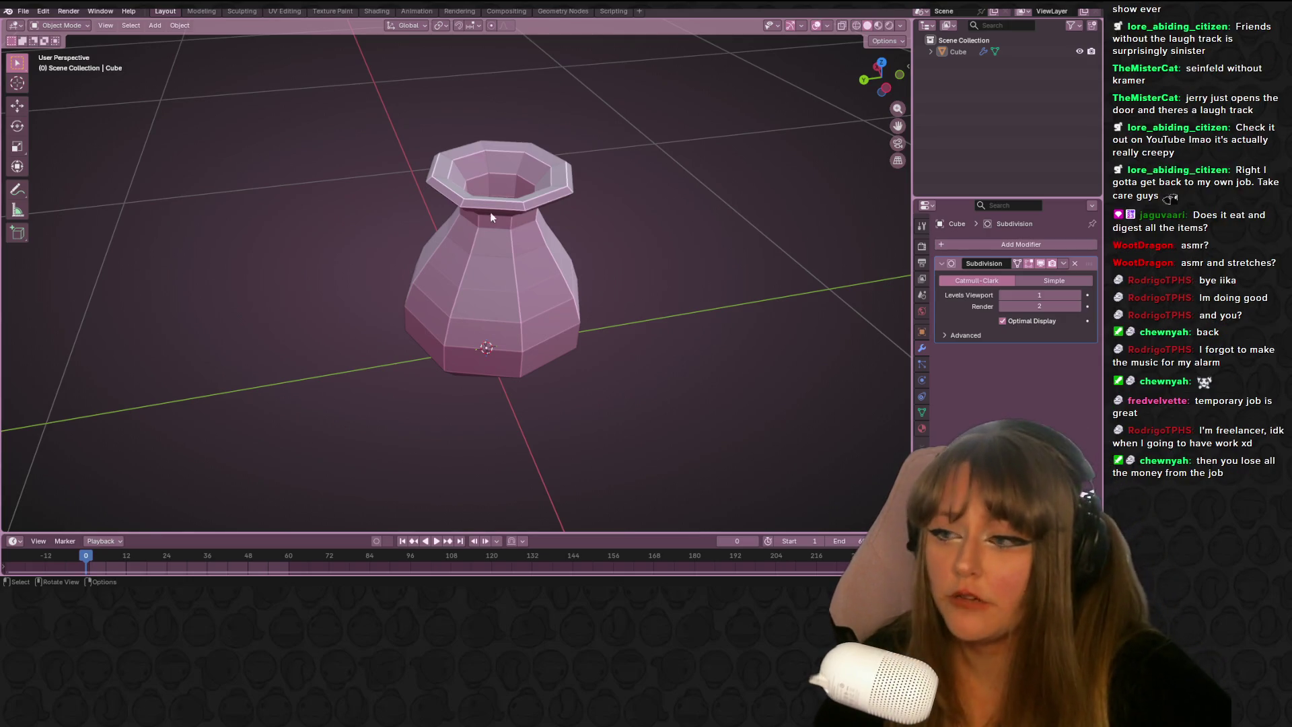
Snap to the Back orthographic view, enter Edit Mode and begin box-selecting vertices
middle_drag(502, 194, 536, 218)
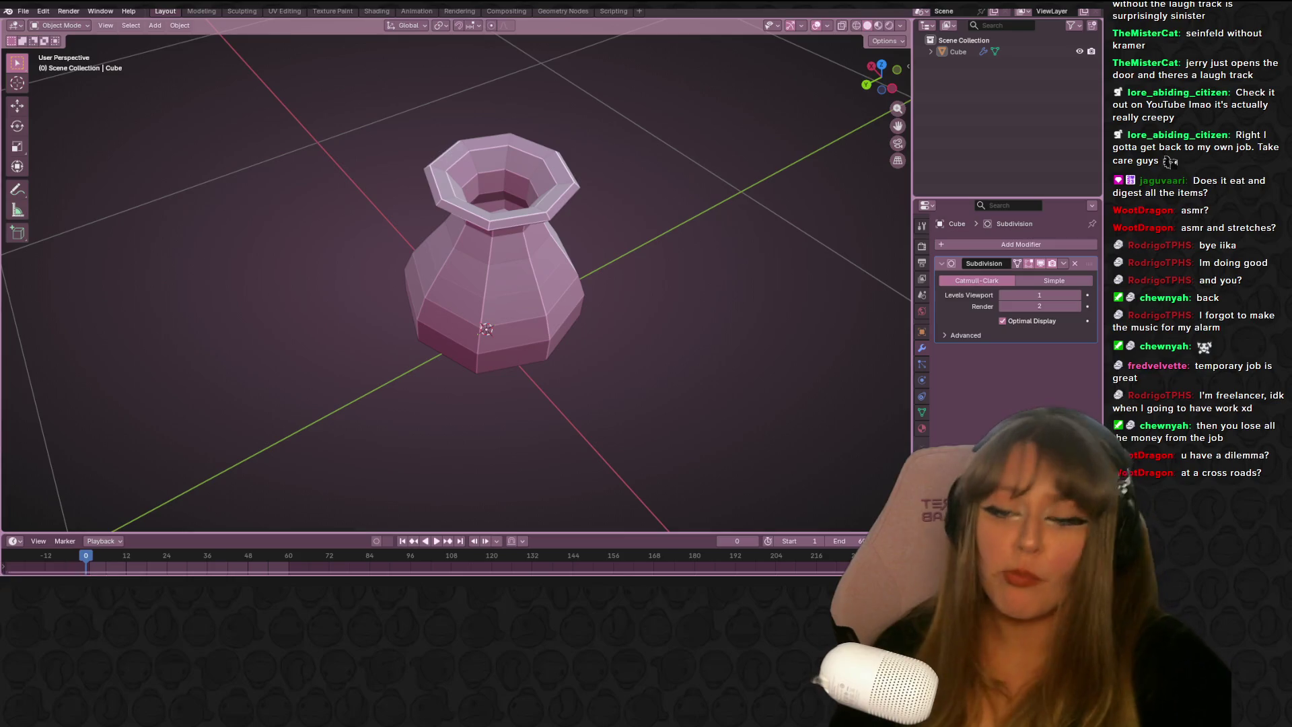
mouse_move(569, 380)
middle_down()
mouse_move(632, 237)
mouse_move(853, 70)
middle_up()
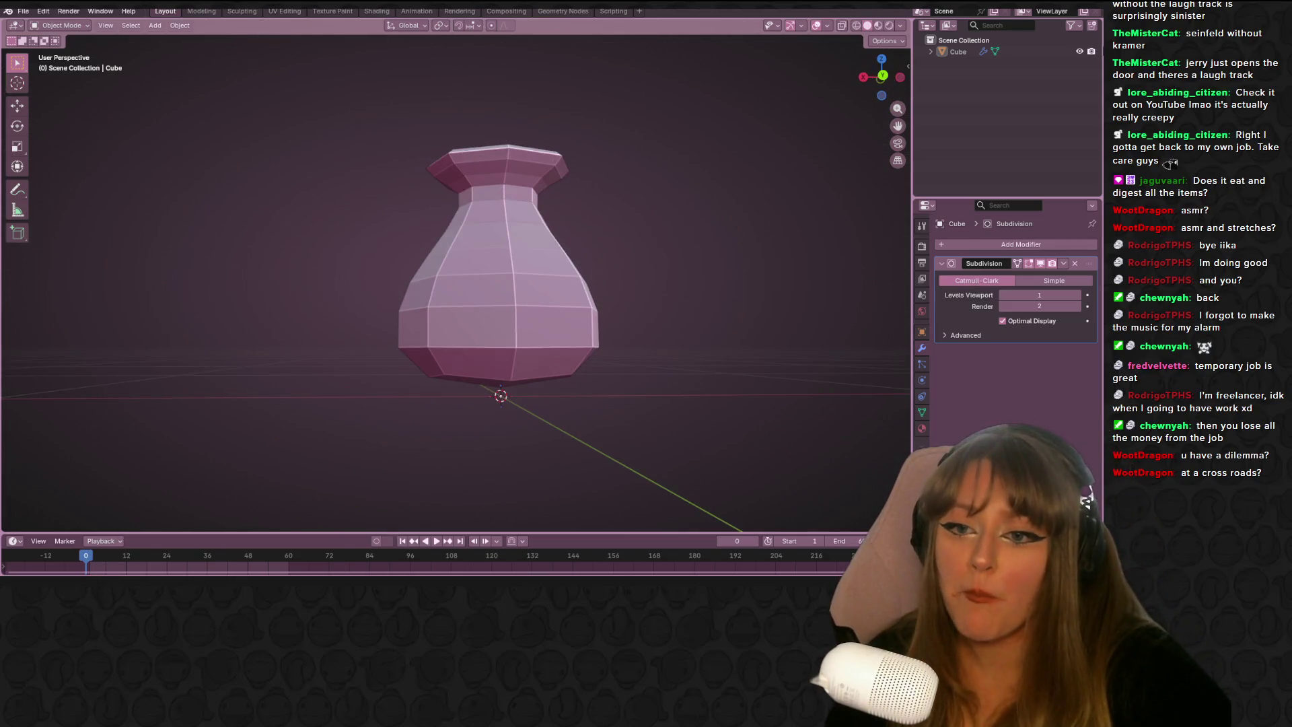
click(882, 76)
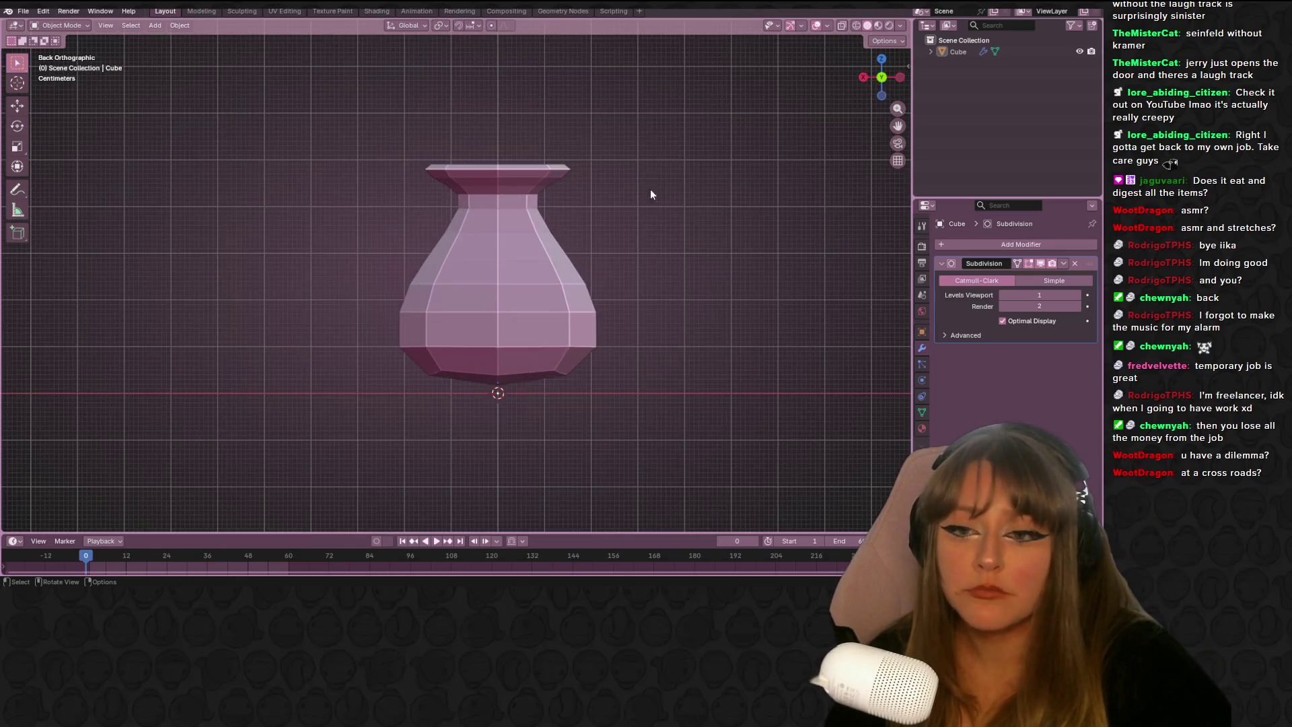
key(Tab)
mouse_move(337, 219)
mouse_down()
mouse_move(373, 244)
mouse_move(426, 252)
mouse_move(591, 254)
mouse_up()
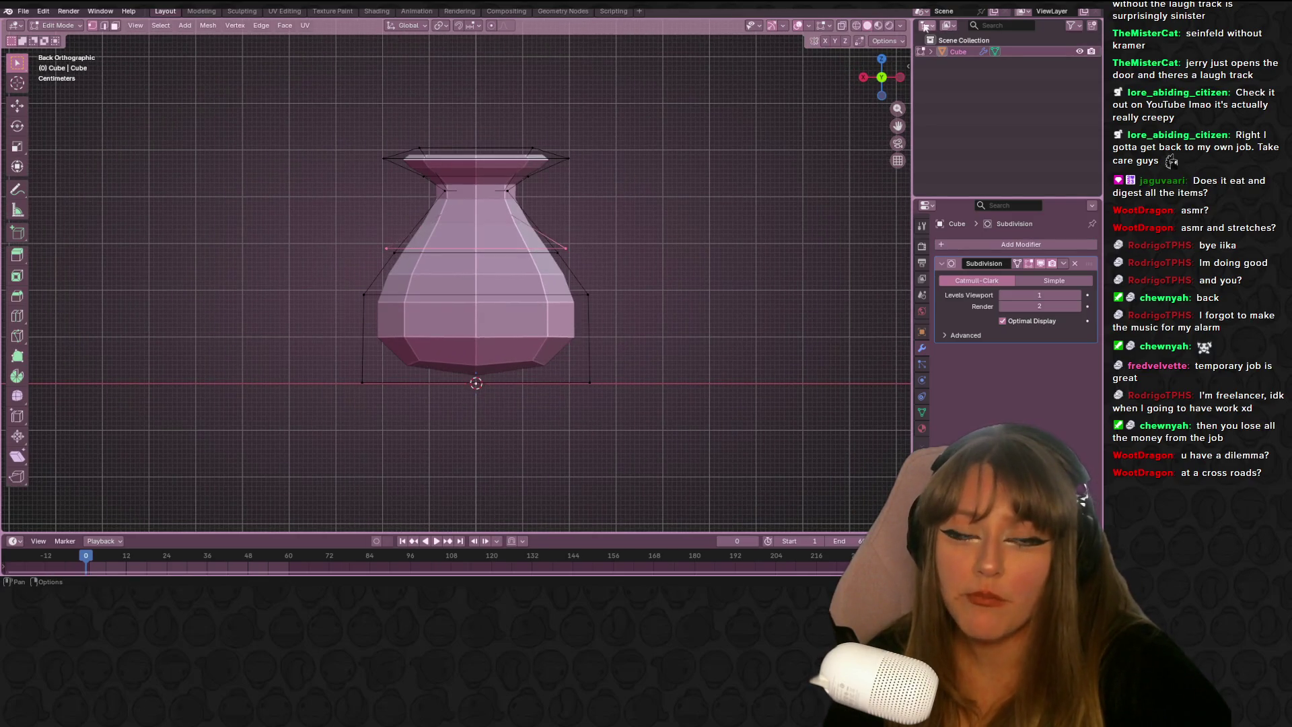
With X-ray on, box-select the shoulder vertex ring and scale it to 0.792
click(843, 26)
drag(348, 222, 586, 253)
key(s)
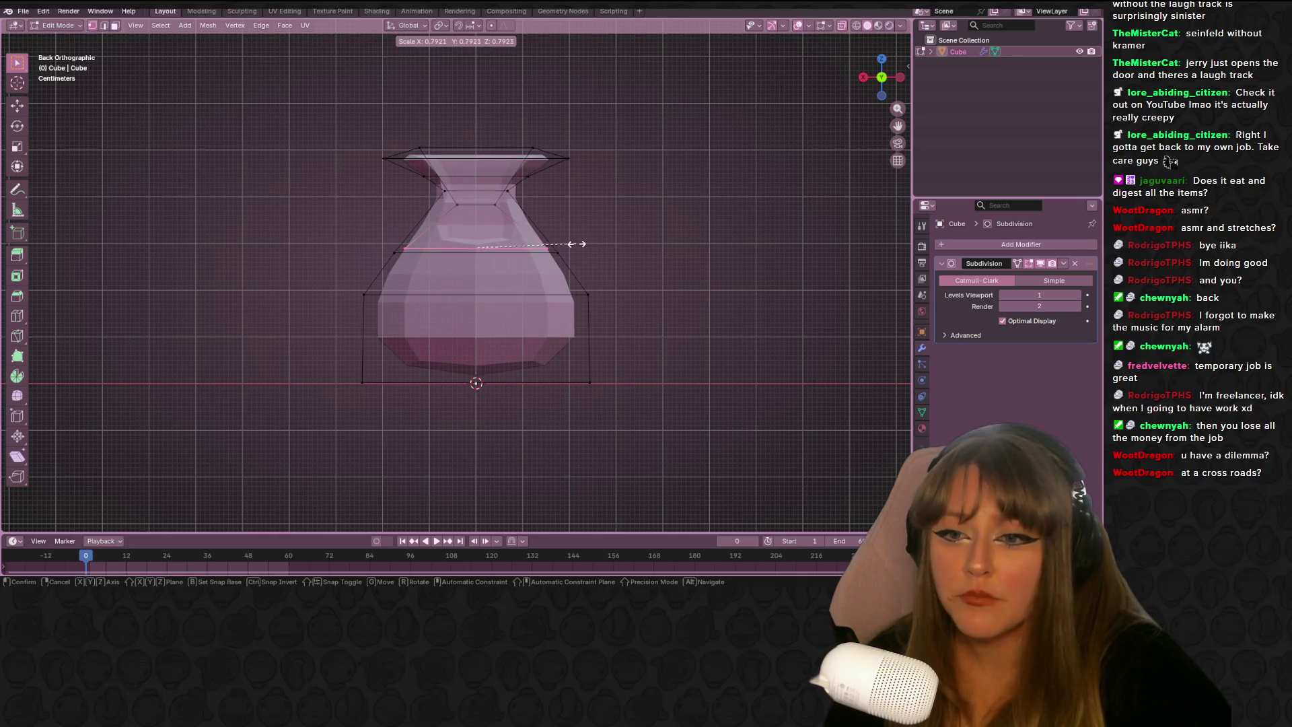
click(404, 257)
Select the upper body ring, widen it to 1.295, then shrink it to 0.934
key(b)
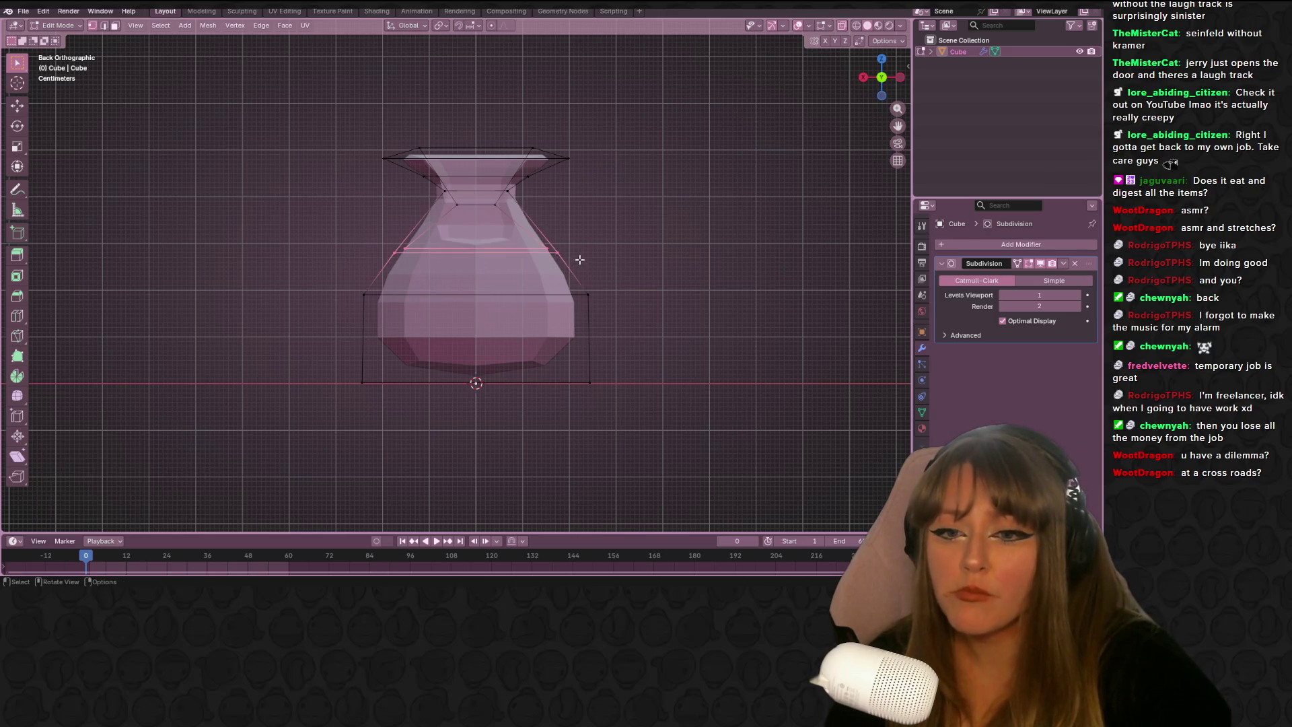
drag(452, 259, 357, 263)
key(s)
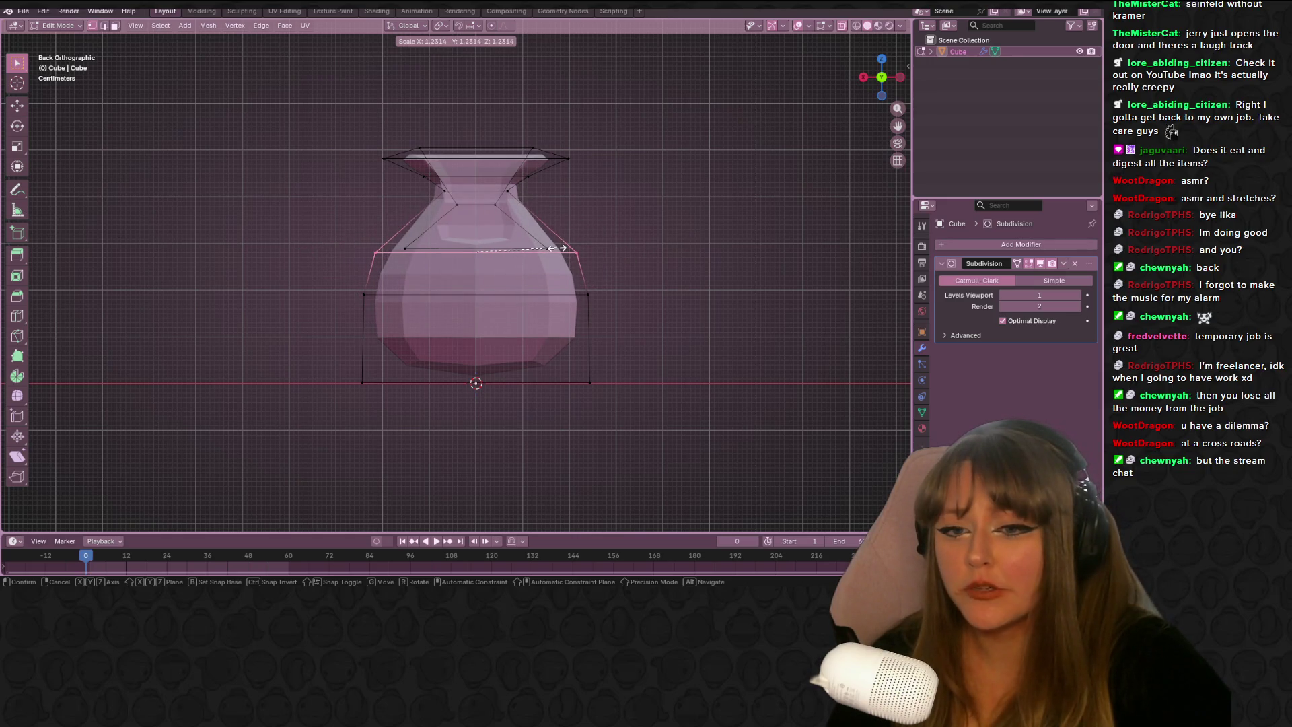
click(556, 245)
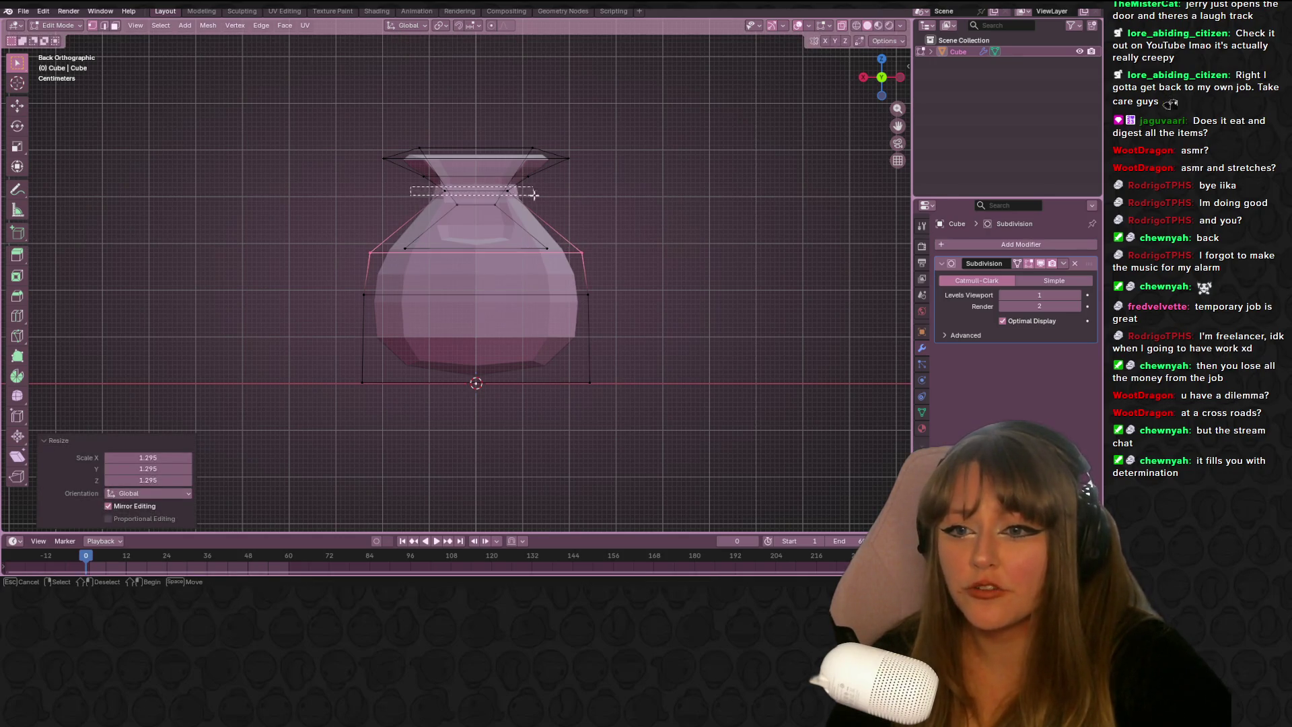
key(s)
click(559, 200)
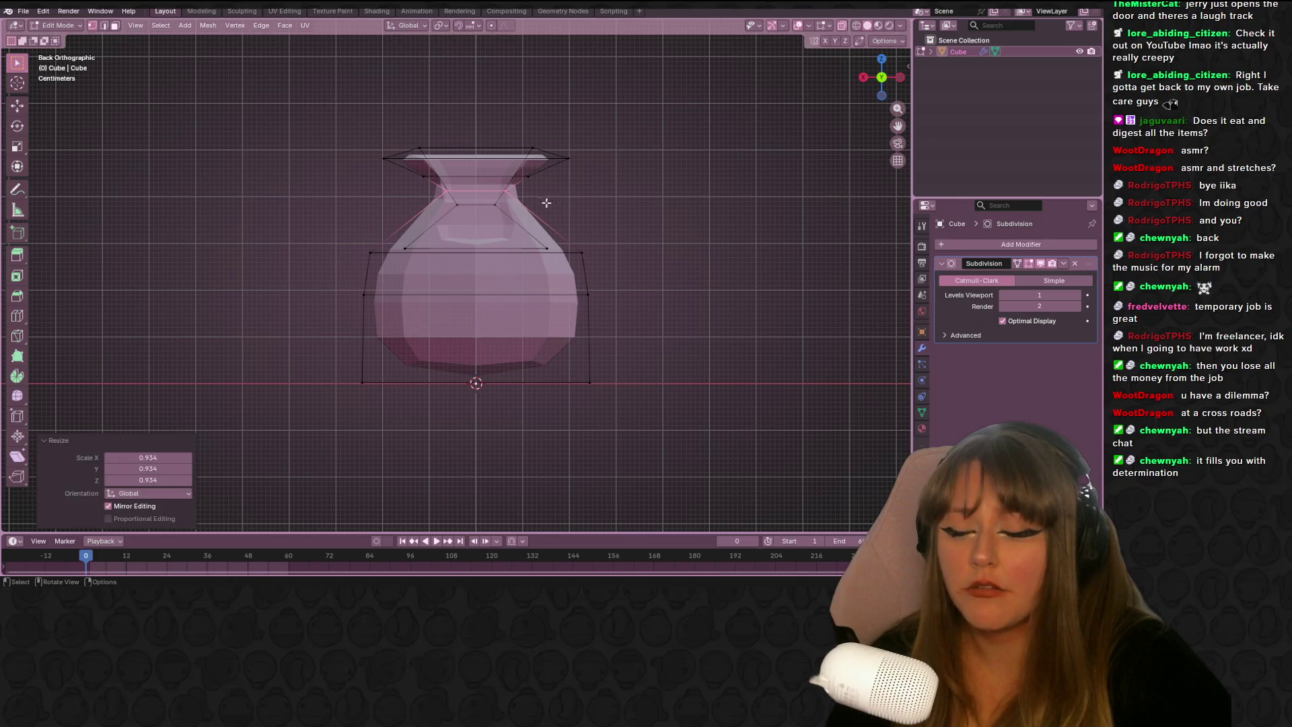
Narrow the neck ring to 0.29 and nudge it upward
key(s)
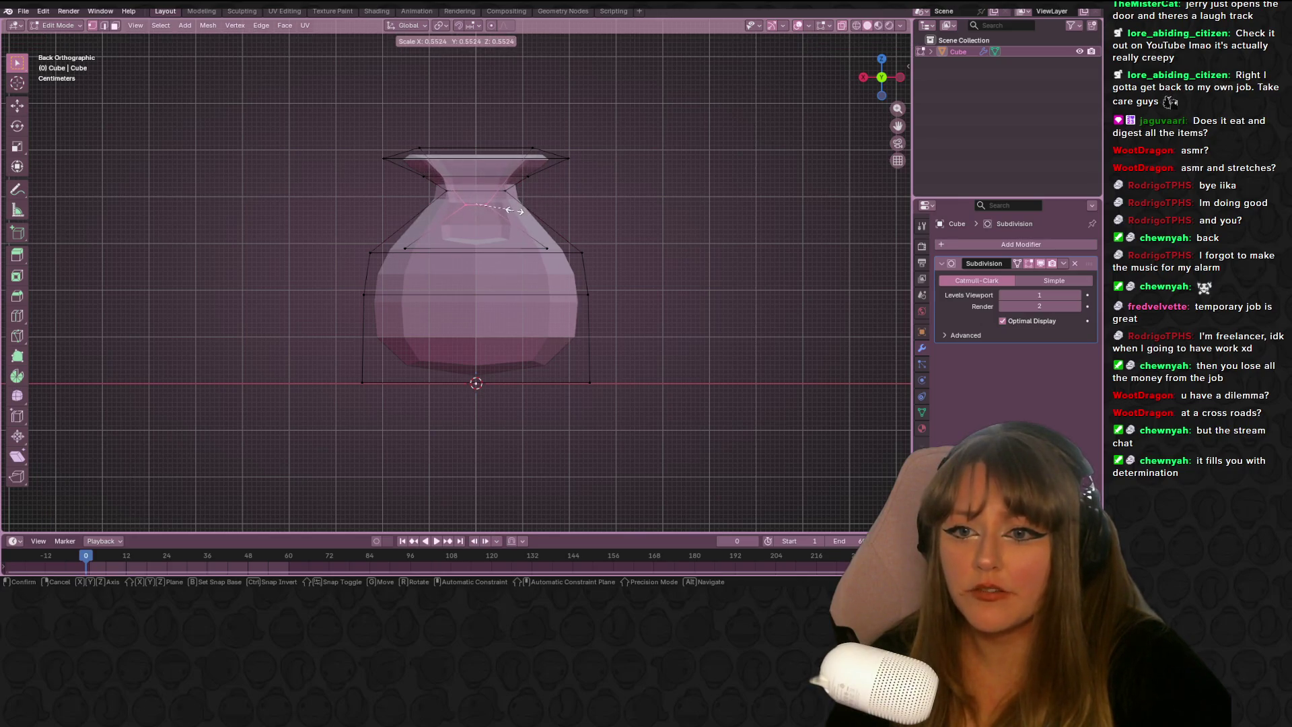
click(495, 212)
key(g)
click(511, 197)
Inspect the smoothed vase in Object Mode from the side and from above
key(Tab)
mouse_move(511, 196)
middle_down()
mouse_move(671, 211)
mouse_move(813, 71)
mouse_move(616, 150)
mouse_move(246, 250)
mouse_move(817, 214)
mouse_move(721, 132)
mouse_move(646, 229)
mouse_move(563, 130)
mouse_move(154, 157)
mouse_move(343, 162)
middle_up()
key(Tab)
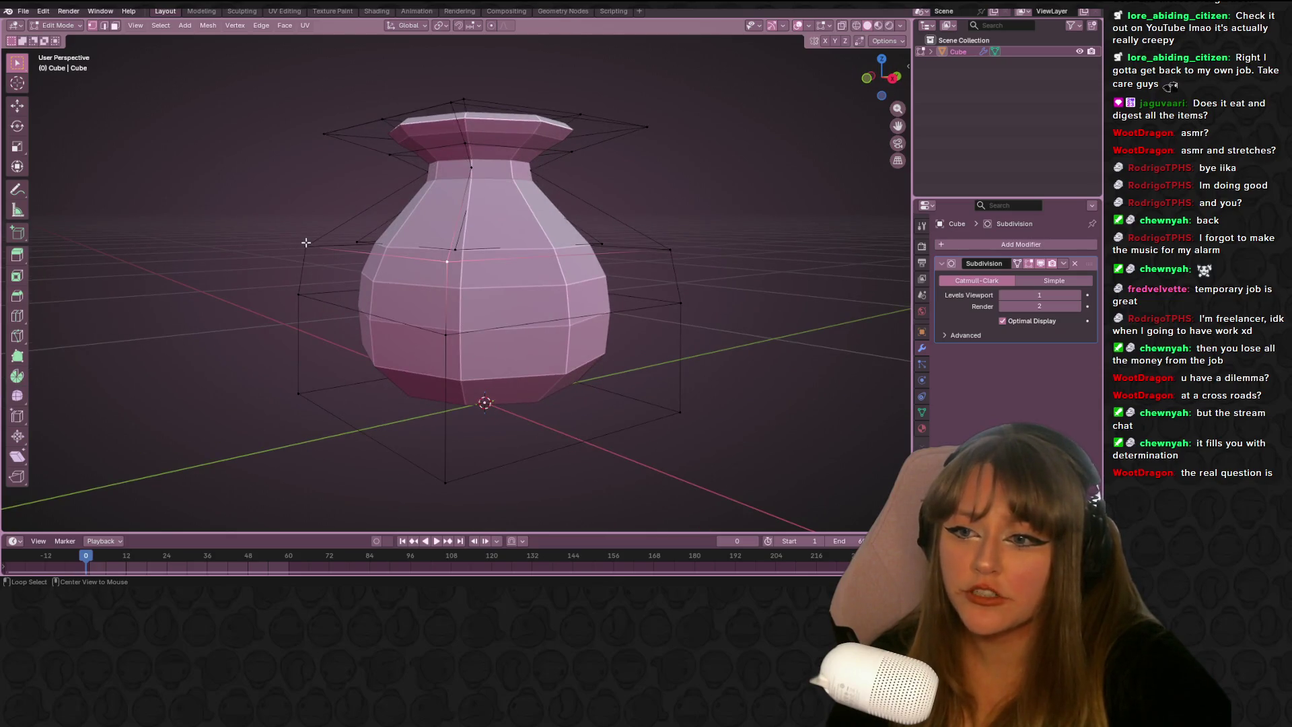
key(a)
mouse_move(271, 243)
middle_down()
mouse_move(554, 196)
mouse_move(306, 181)
mouse_move(51, 211)
mouse_move(700, 240)
mouse_move(753, 139)
middle_up()
key(Tab)
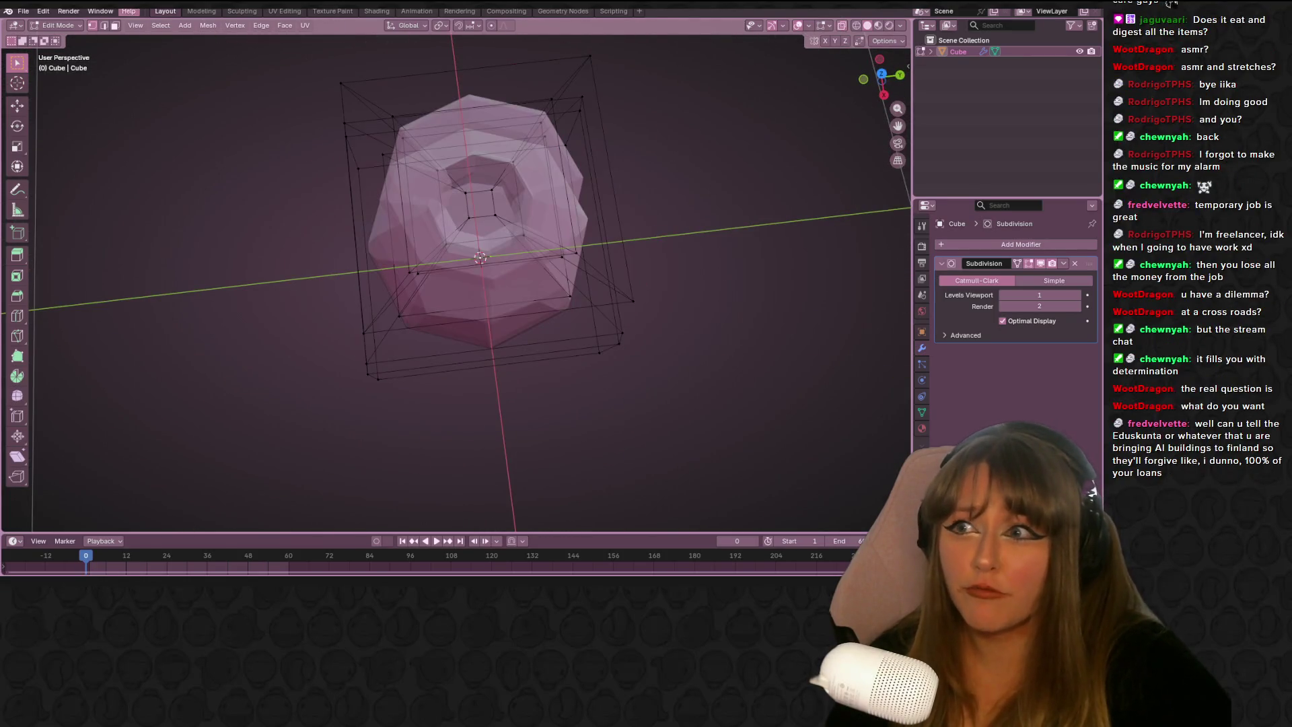
mouse_move(816, 98)
middle_down()
mouse_move(847, 26)
mouse_move(676, 197)
mouse_move(646, 83)
mouse_move(488, 149)
mouse_move(499, 173)
mouse_move(577, 193)
middle_up()
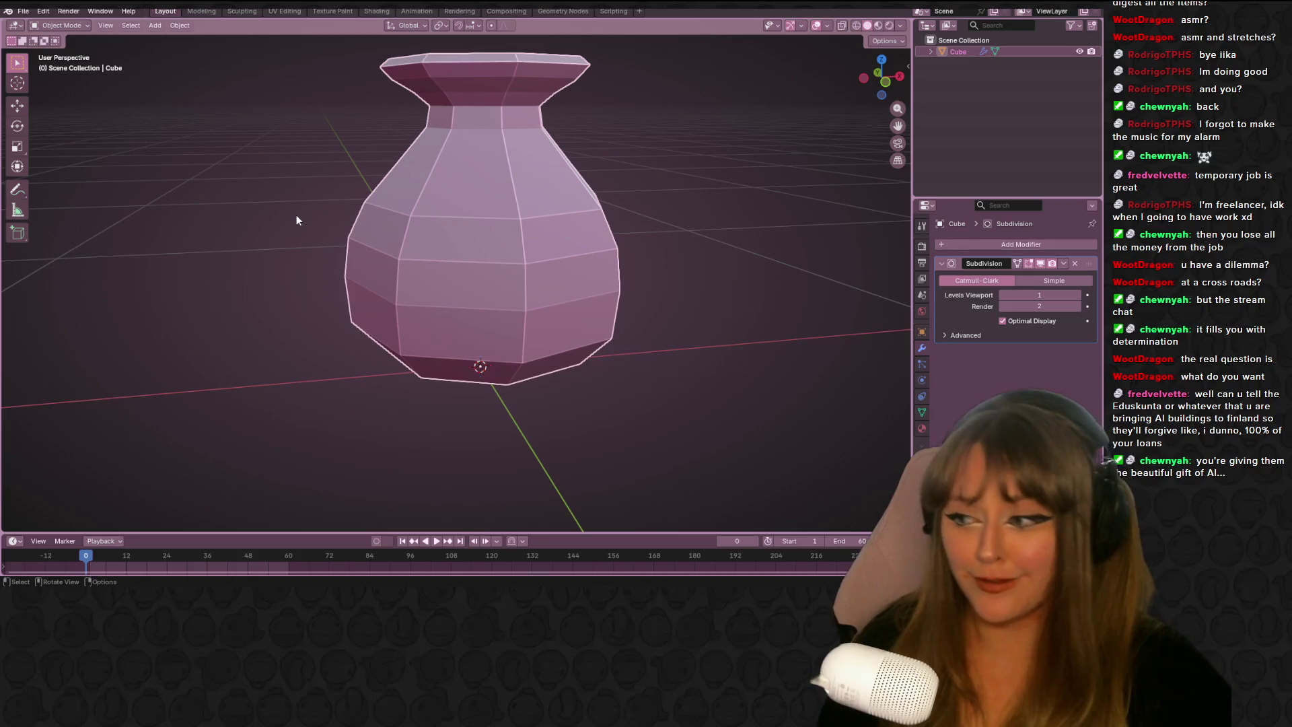
mouse_move(536, 238)
middle_down()
mouse_move(590, 288)
mouse_move(549, 221)
mouse_move(374, 180)
mouse_move(337, 84)
mouse_move(589, 92)
mouse_move(646, 202)
mouse_move(542, 228)
mouse_move(532, 283)
mouse_move(498, 220)
mouse_move(592, 173)
mouse_move(514, 182)
middle_up()
key(Tab)
Tilt the view into the rim opening and scale the inner rim ring down slightly
key(a)
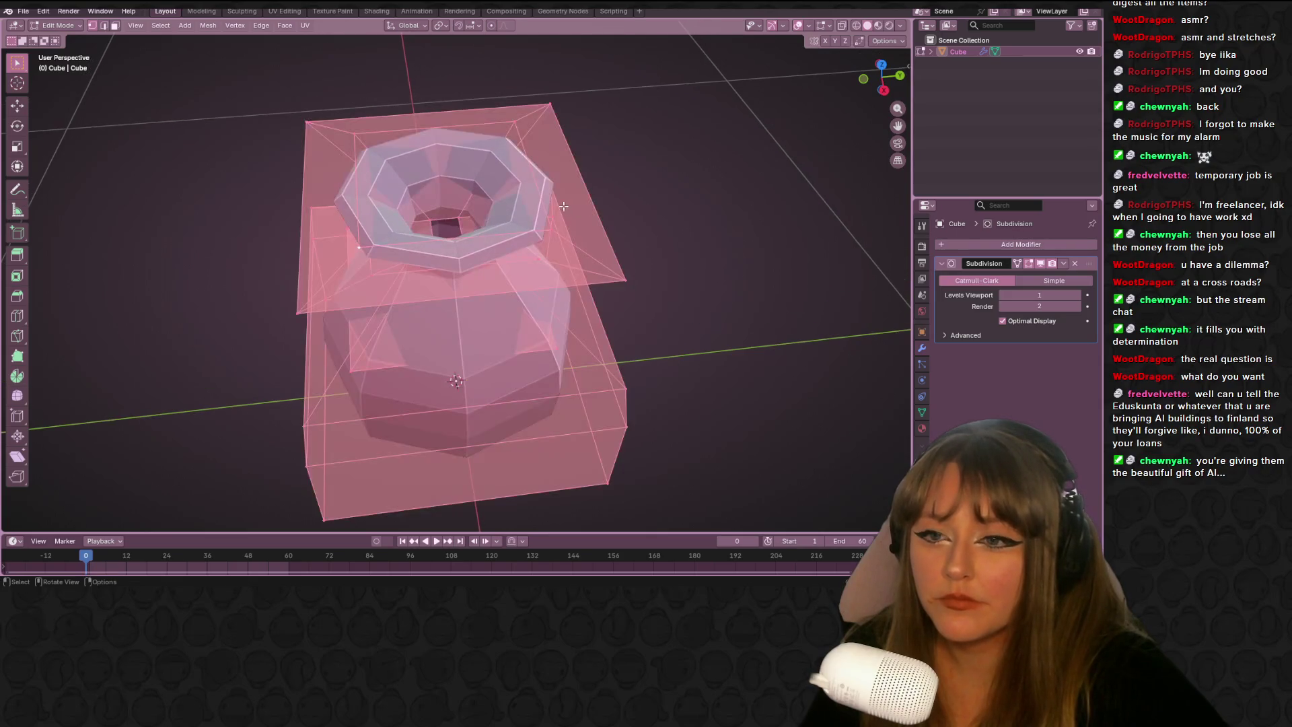
key(alt+a)
scroll(471, 269, up, 2)
middle_drag(697, 181, 358, 283)
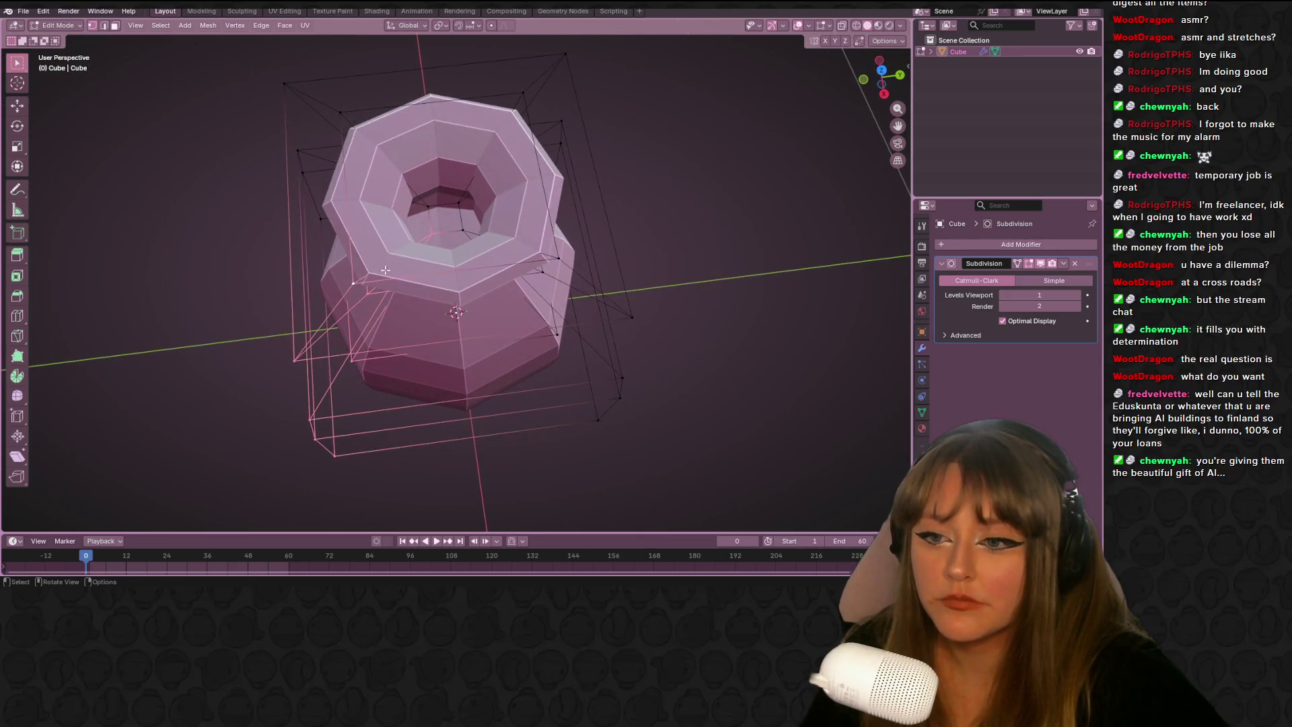
middle_drag(591, 201, 566, 216)
key(s)
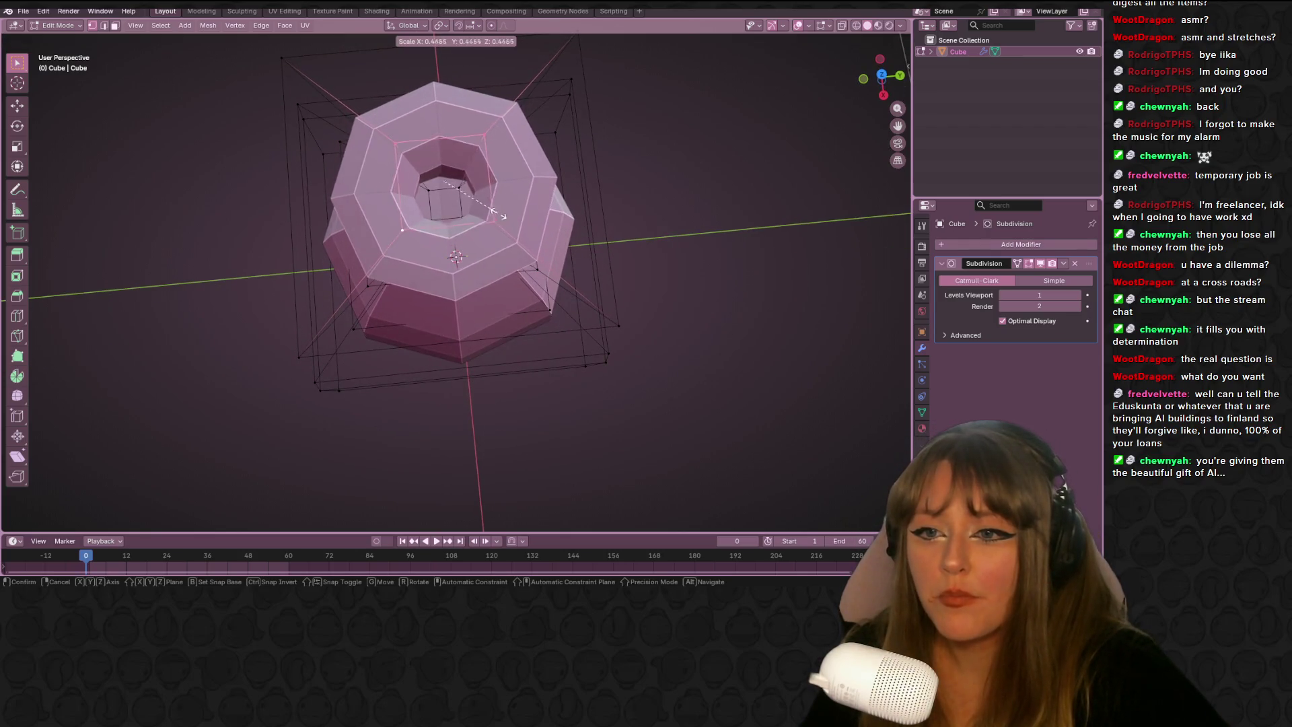
click(547, 202)
Return to Object Mode and view the vase from the side and from higher up
key(Tab)
mouse_move(547, 201)
middle_down()
mouse_move(700, 260)
mouse_move(646, 162)
mouse_move(245, 144)
mouse_move(623, 239)
mouse_move(723, 191)
mouse_move(619, 141)
mouse_move(356, 414)
middle_up()
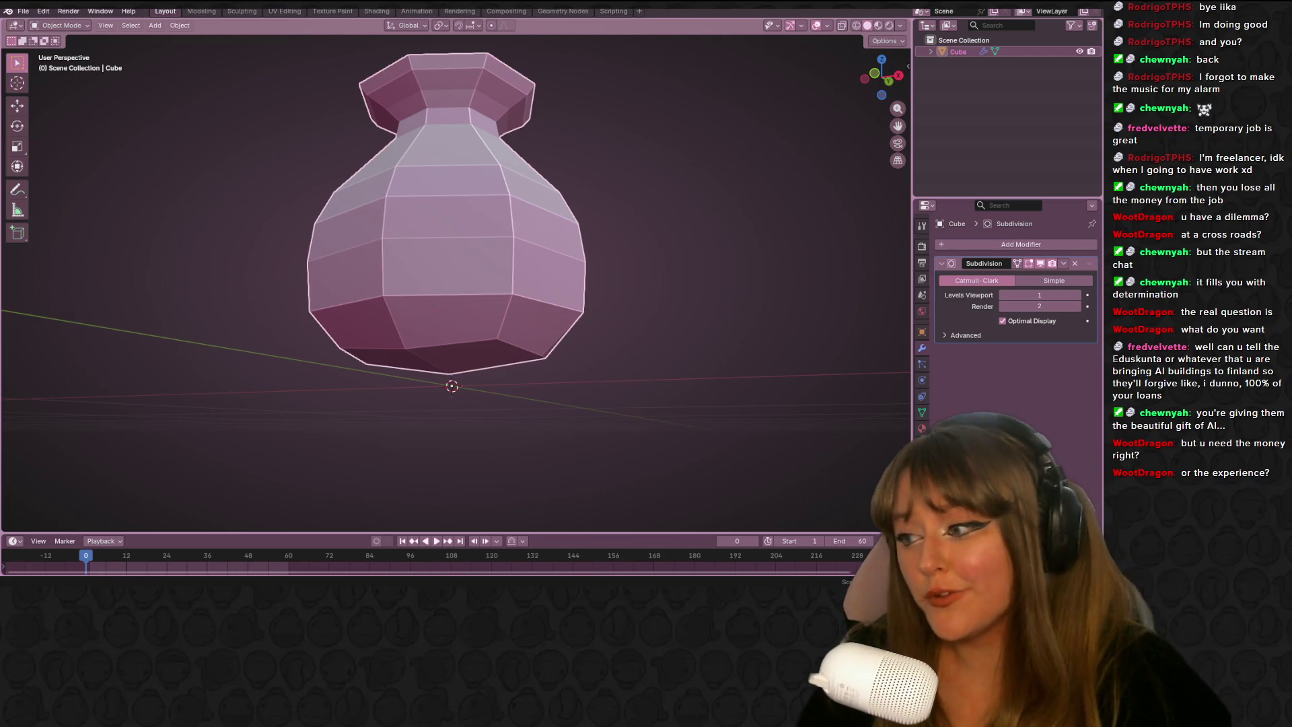
mouse_move(612, 109)
middle_down()
mouse_move(571, 150)
mouse_move(393, 200)
mouse_move(578, 164)
middle_up()
In the Right orthographic view, move the shoulder edge loop straight up along Z
key(Tab)
click(884, 81)
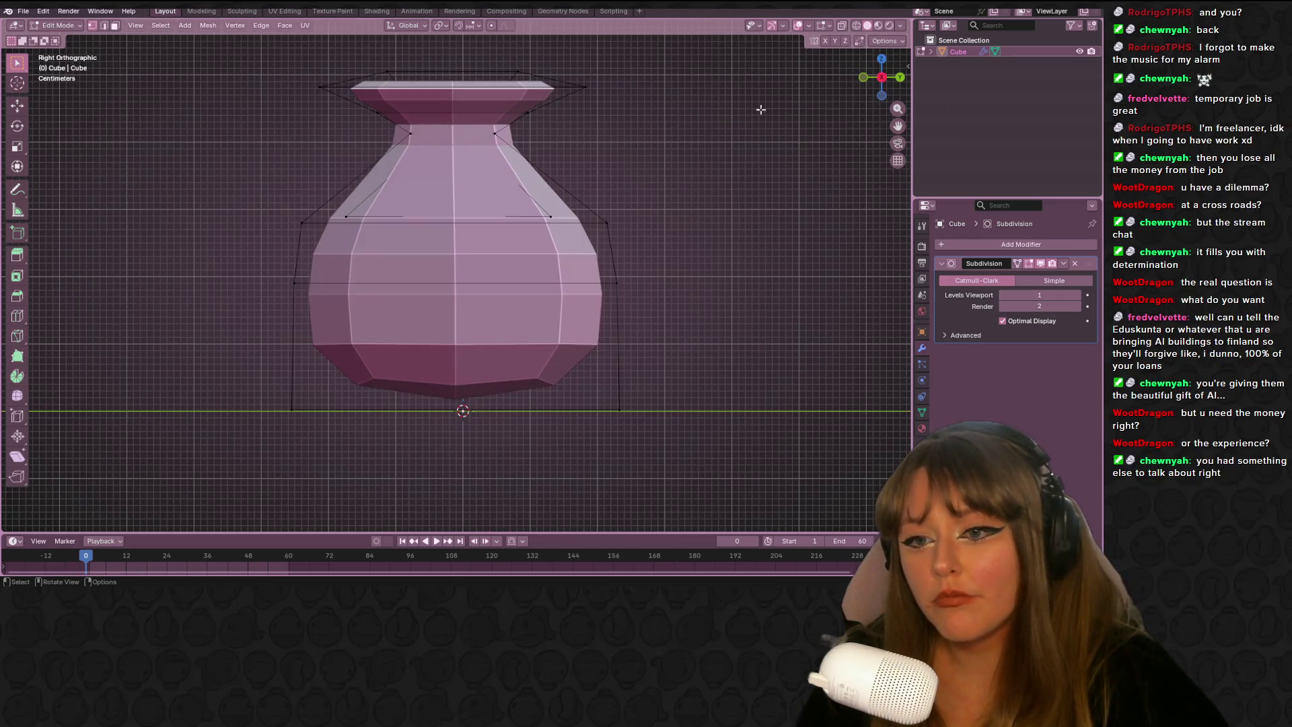
alt+click(297, 217)
alt+click(594, 218)
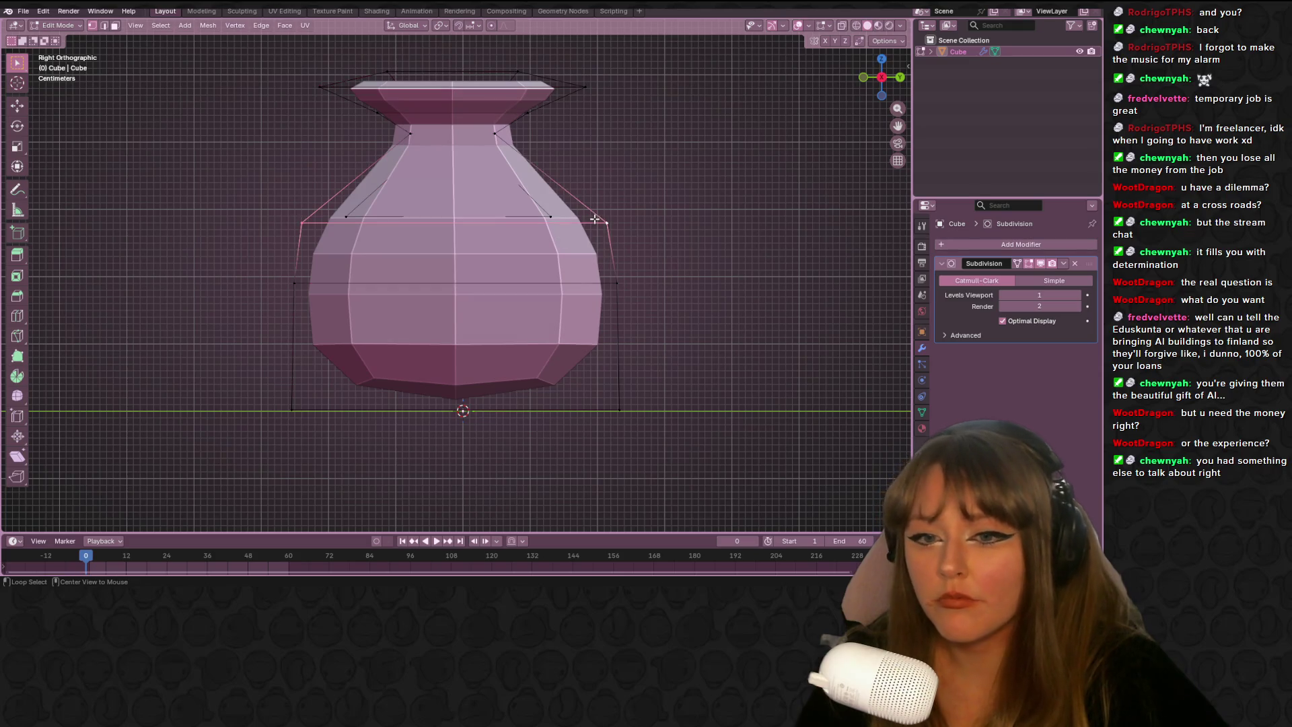
ctrl+middle_drag(640, 228, 628, 266)
key(g)
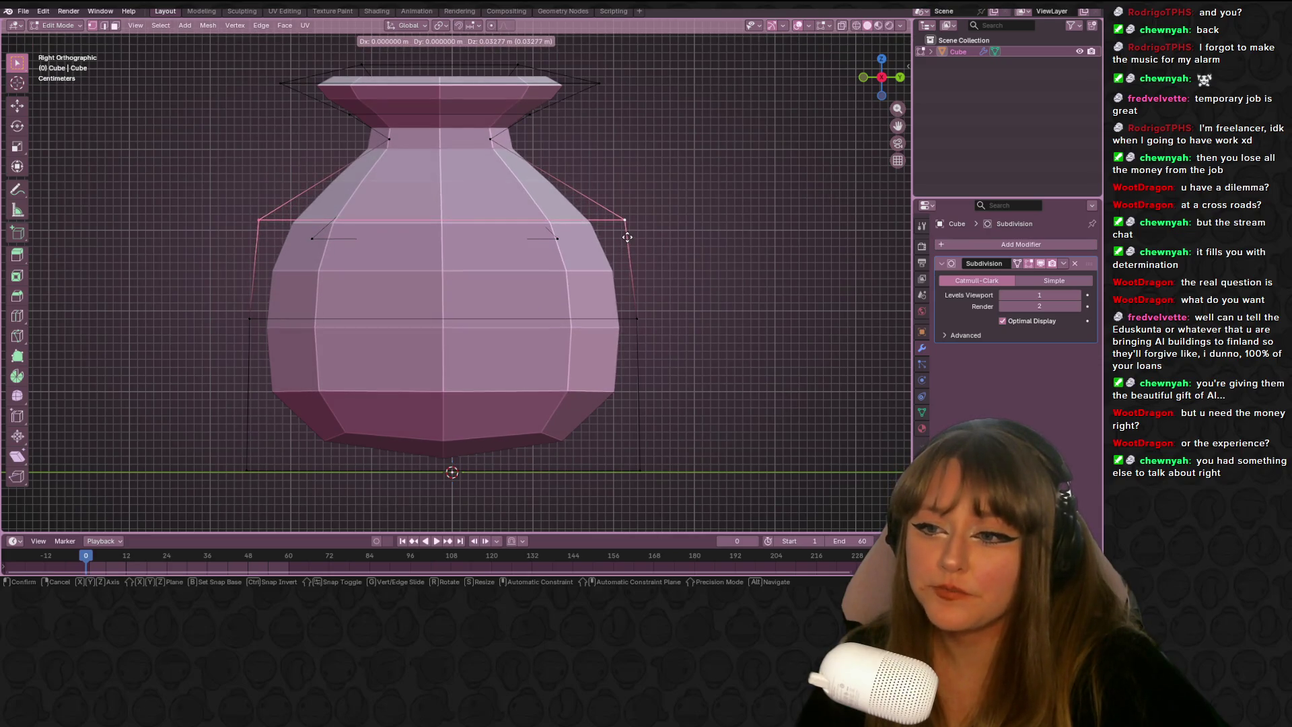
key(z)
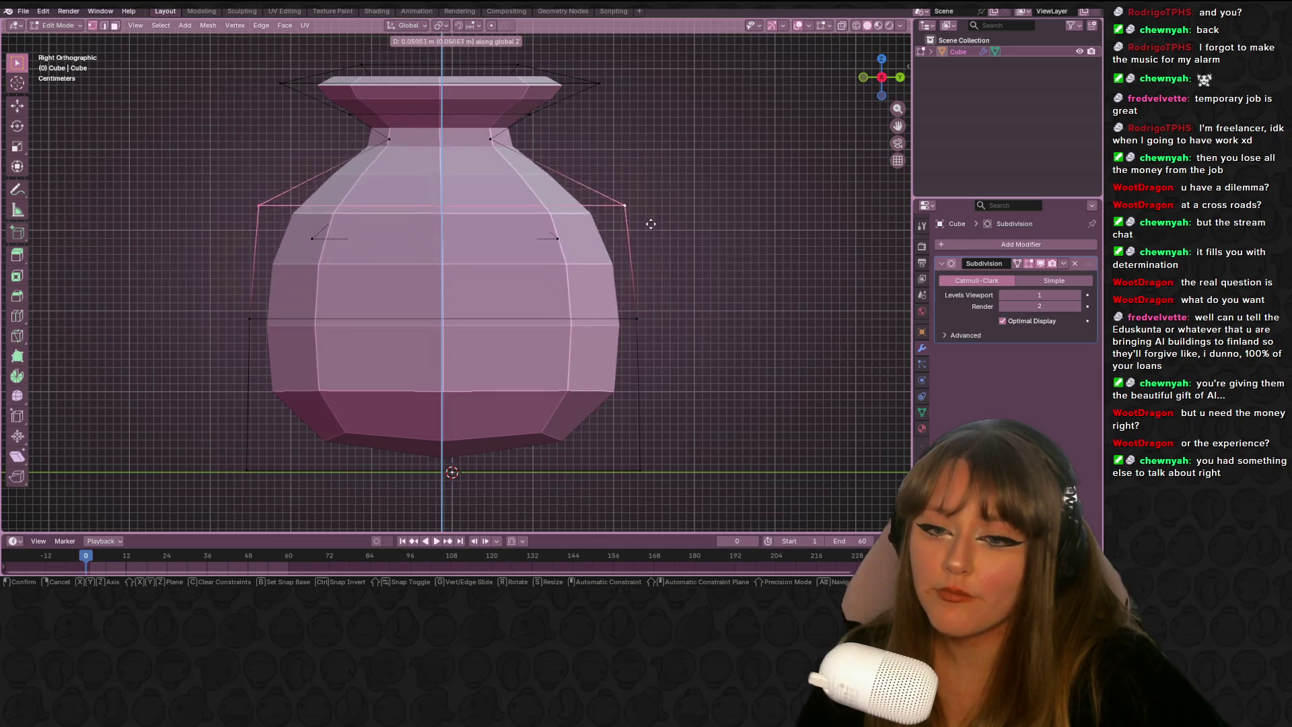
click(660, 258)
mouse_move(707, 236)
middle_down()
mouse_move(427, 179)
mouse_move(557, 103)
mouse_move(571, 202)
mouse_move(317, 225)
mouse_move(836, 51)
middle_up()
click(890, 80)
scroll(483, 289, up, 3)
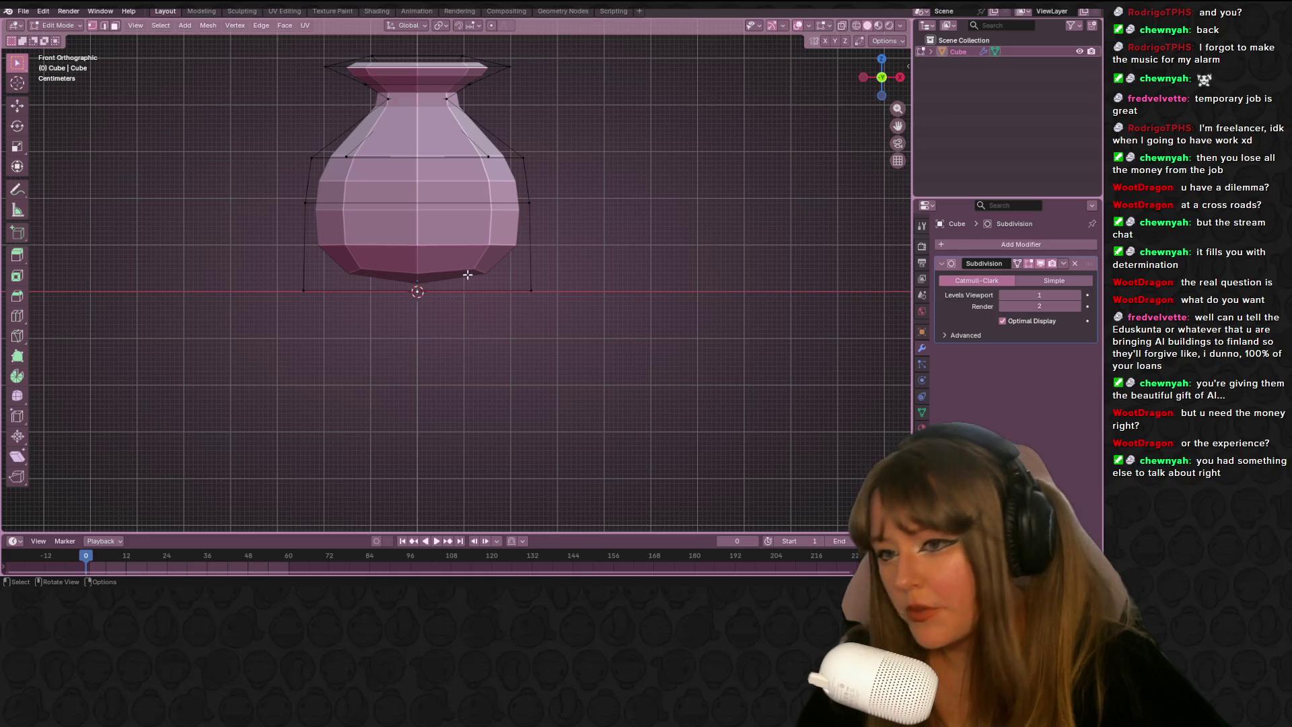
Add a loop cut on the lower body, sliding it down to just above the base
key(ctrl+r)
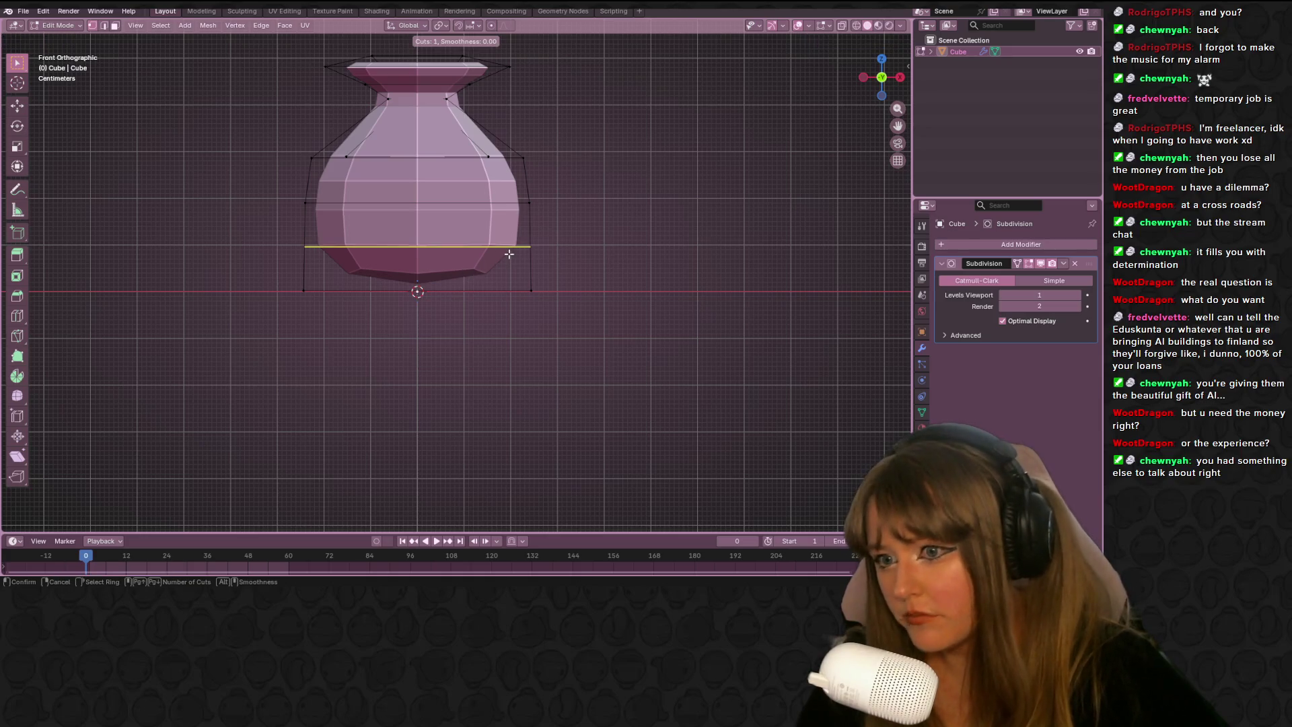
click(508, 254)
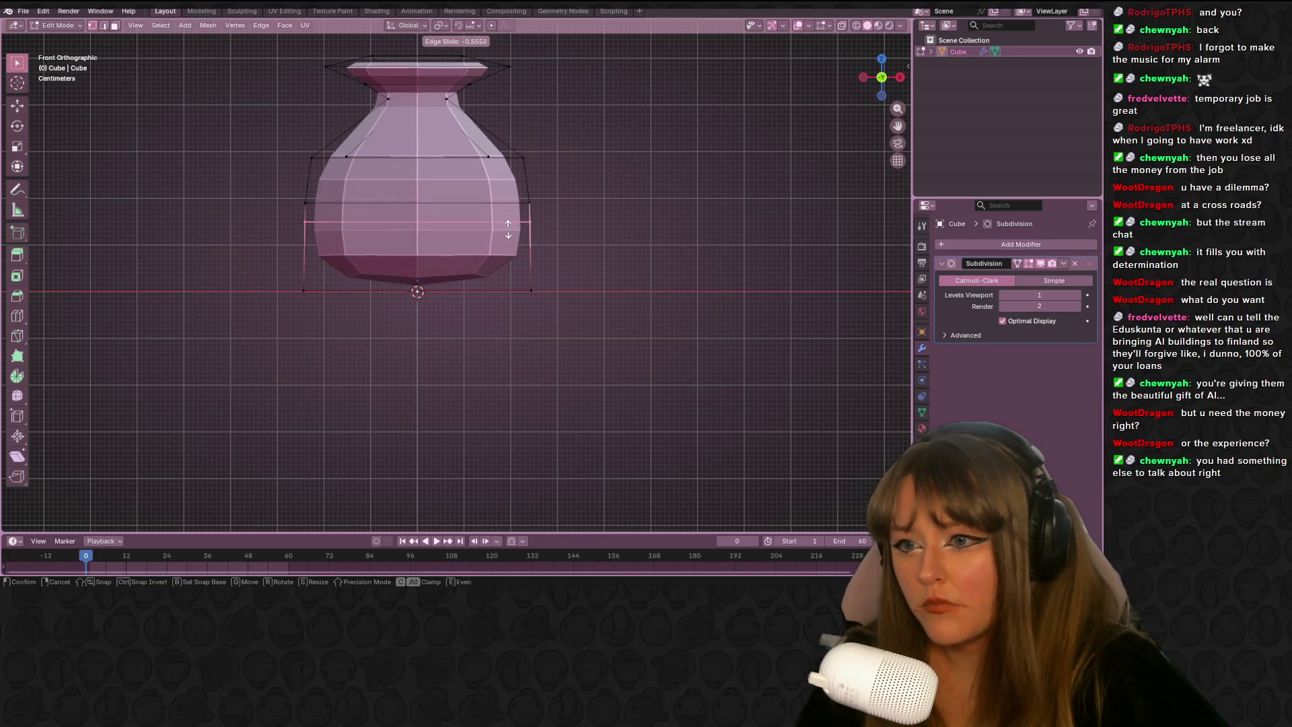
click(508, 248)
mouse_move(269, 274)
mouse_down()
mouse_move(389, 309)
mouse_move(658, 331)
mouse_up()
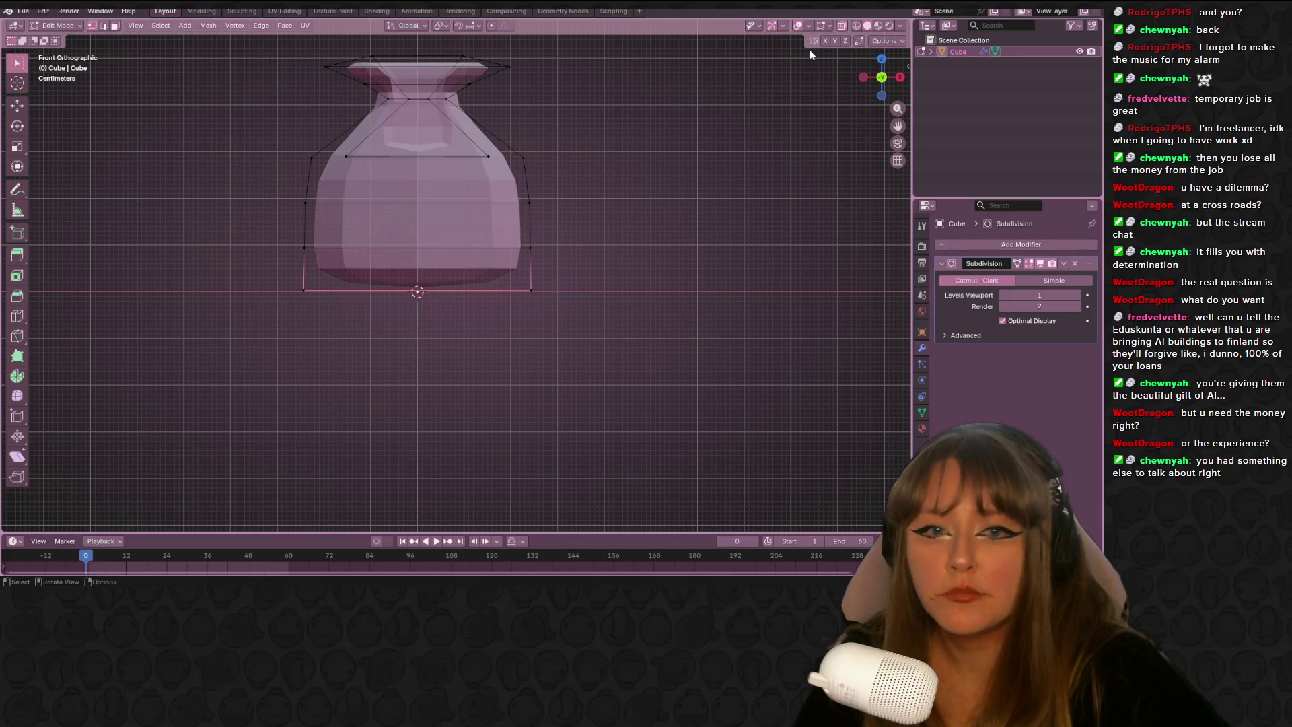
Box-select the bottom edge ring and scale it to 0.659 to taper the base
drag(178, 282, 632, 337)
key(s)
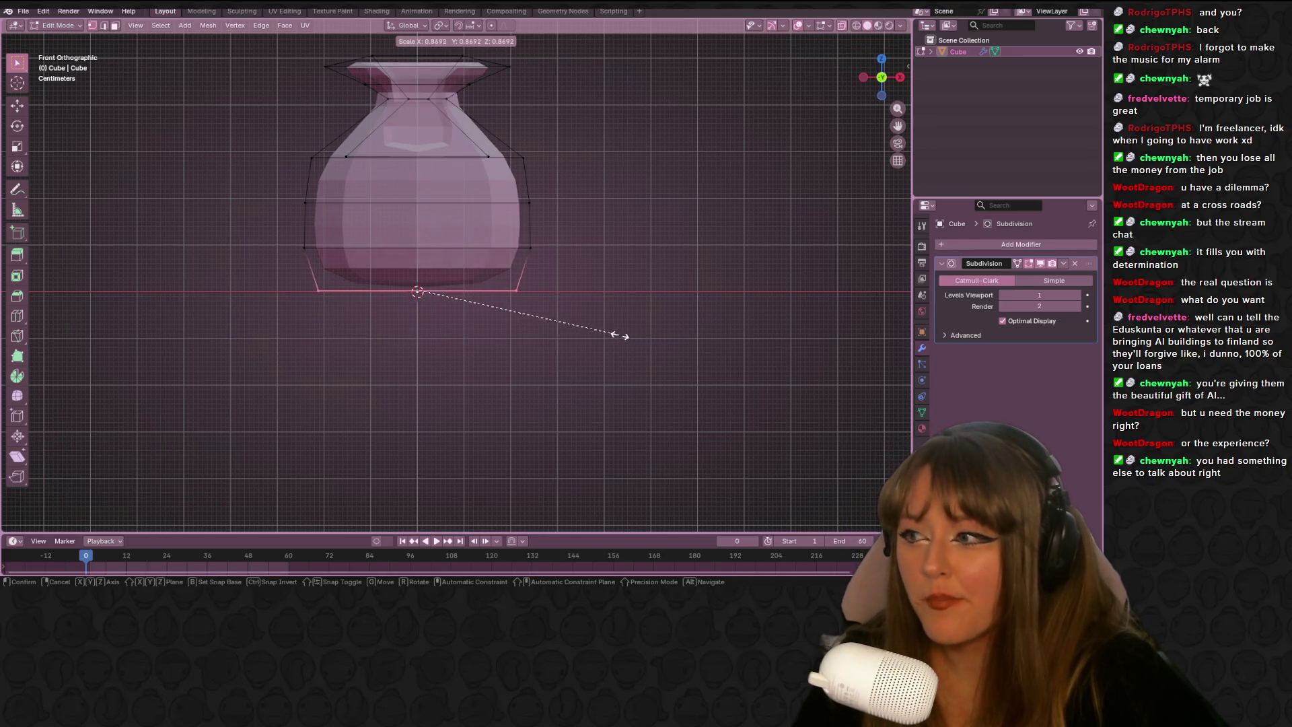
click(571, 324)
Return to Object Mode and view the smoothed vase from above and from a low side angle
shift+scroll(578, 269, up, 1)
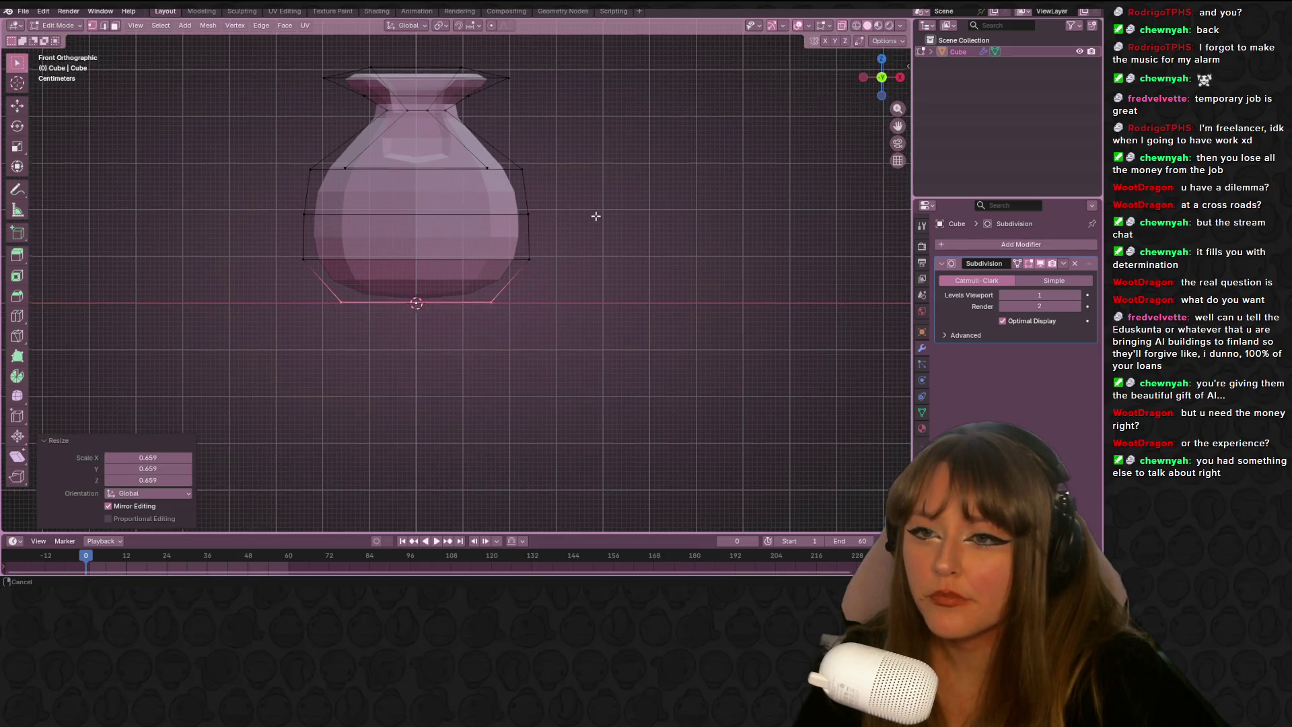
key(Tab)
scroll(651, 170, down, 3)
mouse_move(654, 170)
middle_down()
mouse_move(655, 248)
mouse_move(666, 242)
middle_up()
mouse_move(774, 61)
middle_down()
mouse_move(563, 164)
mouse_move(392, 121)
mouse_move(627, 153)
mouse_move(664, 137)
mouse_move(621, 195)
mouse_move(454, 177)
mouse_move(350, 94)
mouse_move(420, 126)
mouse_move(577, 127)
mouse_move(649, 150)
mouse_move(807, 135)
mouse_move(817, 156)
mouse_move(587, 199)
mouse_move(720, 159)
mouse_move(929, 182)
middle_up()
mouse_move(288, 99)
middle_down()
mouse_move(624, 91)
mouse_move(603, 109)
mouse_move(543, 285)
mouse_move(470, 424)
mouse_move(377, 83)
mouse_move(628, 104)
mouse_move(542, 140)
mouse_move(644, 183)
mouse_move(547, 151)
middle_up()
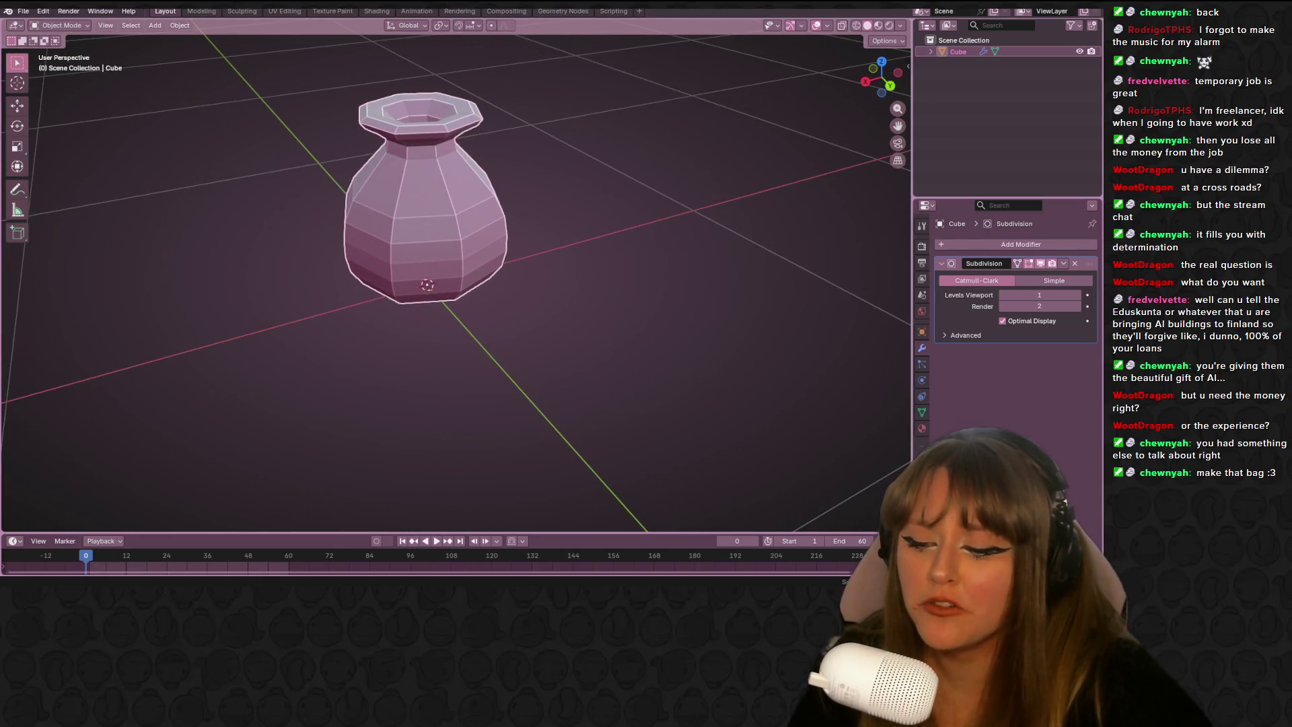
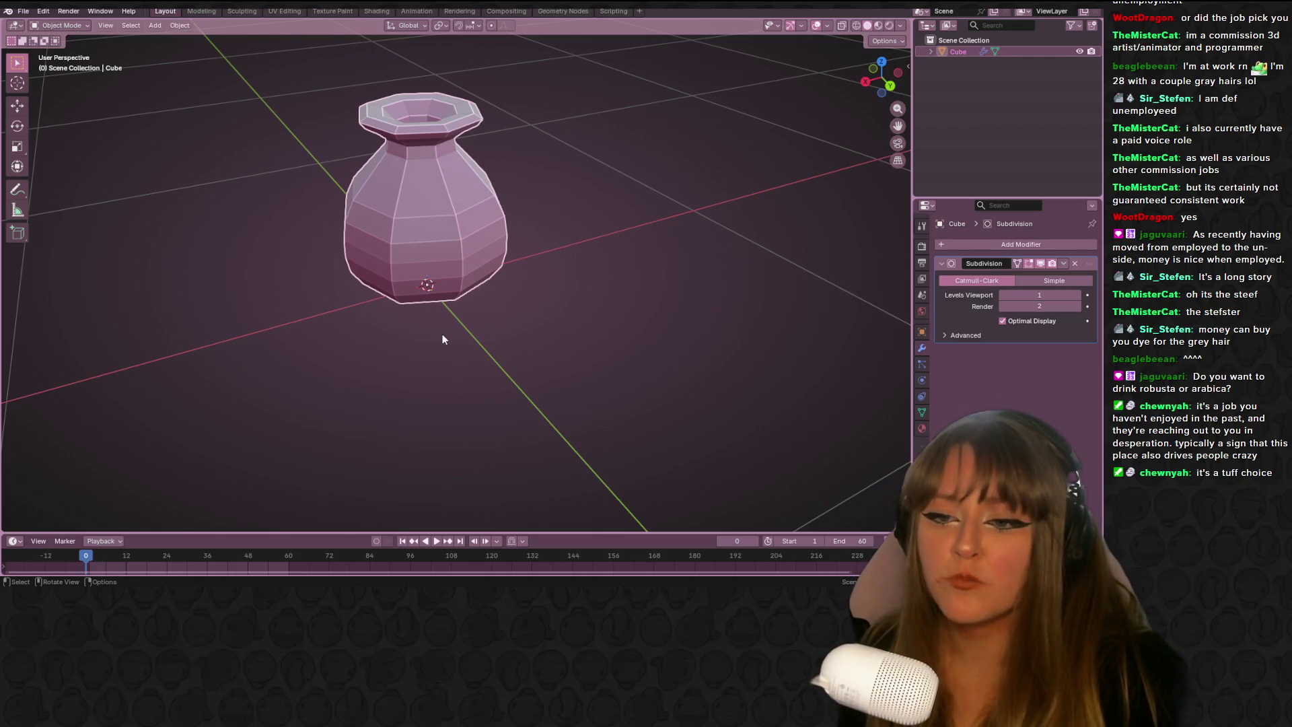
Apply the Subdivision modifier so the smoothed vase becomes real mesh geometry
mouse_move(477, 296)
middle_down()
mouse_move(556, 287)
mouse_move(496, 261)
mouse_move(587, 263)
mouse_move(508, 241)
middle_up()
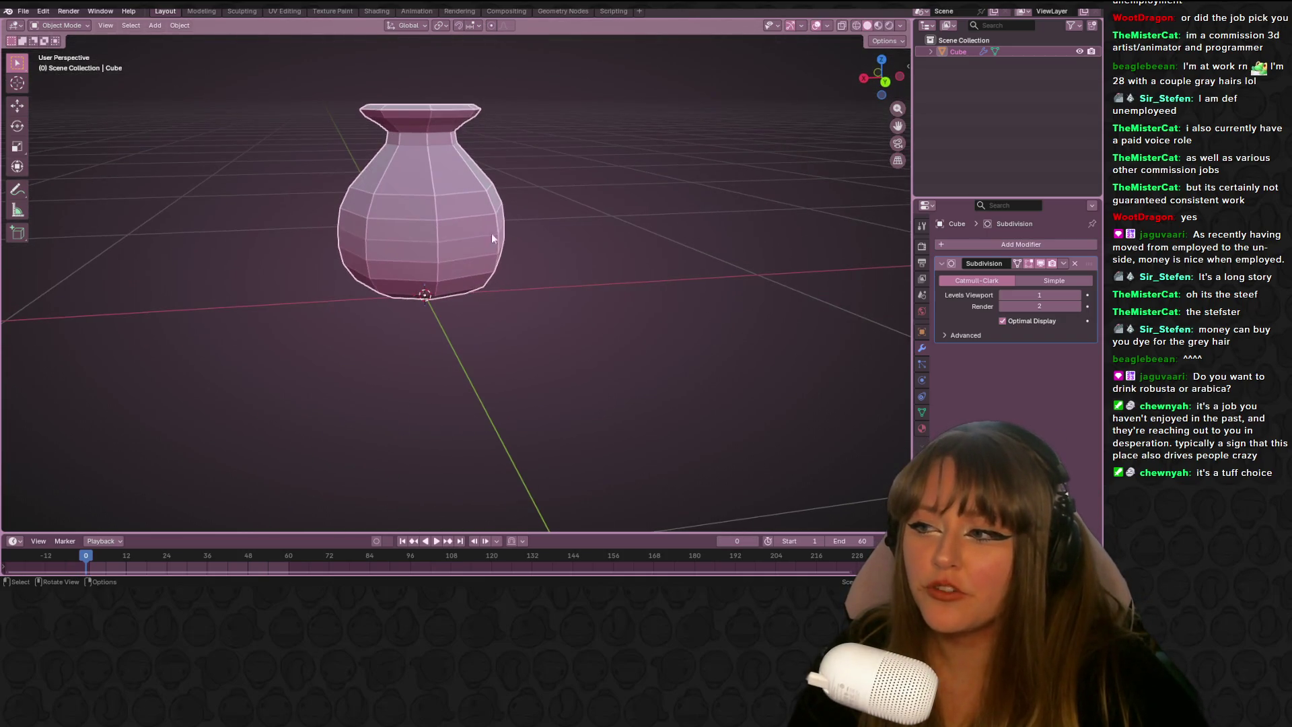
key(Tab)
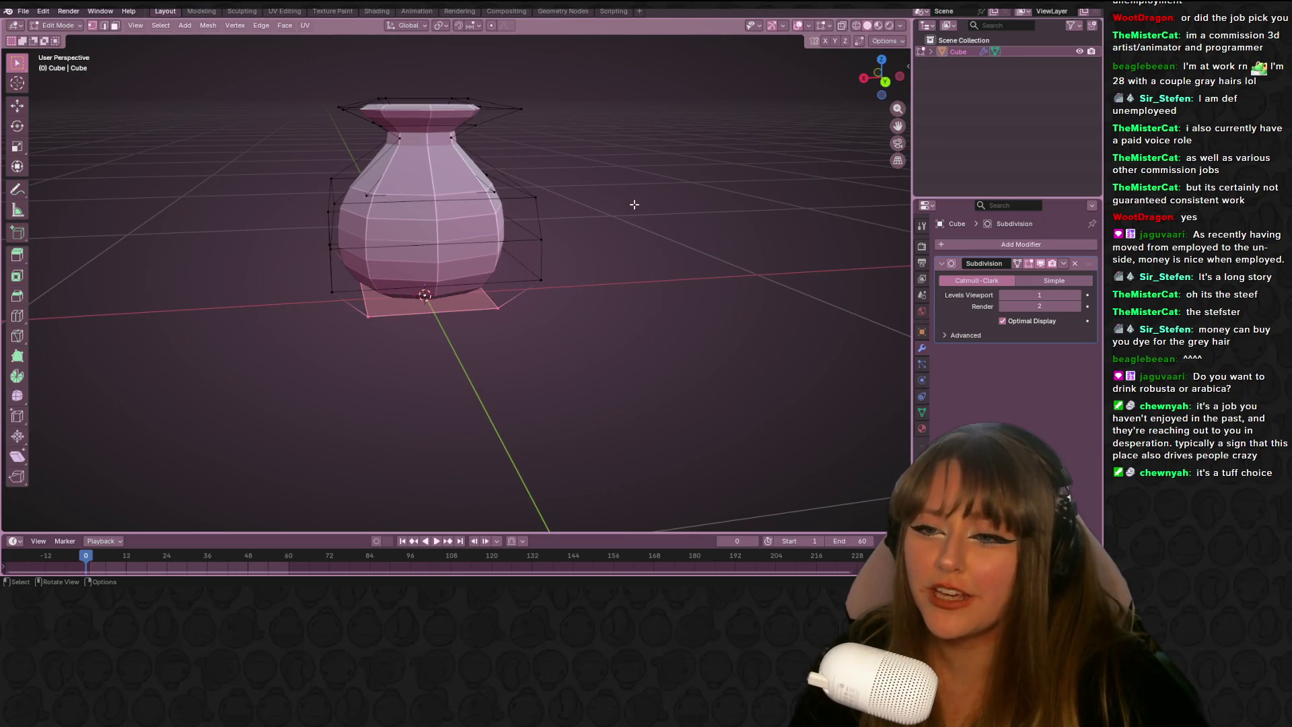
key(Tab)
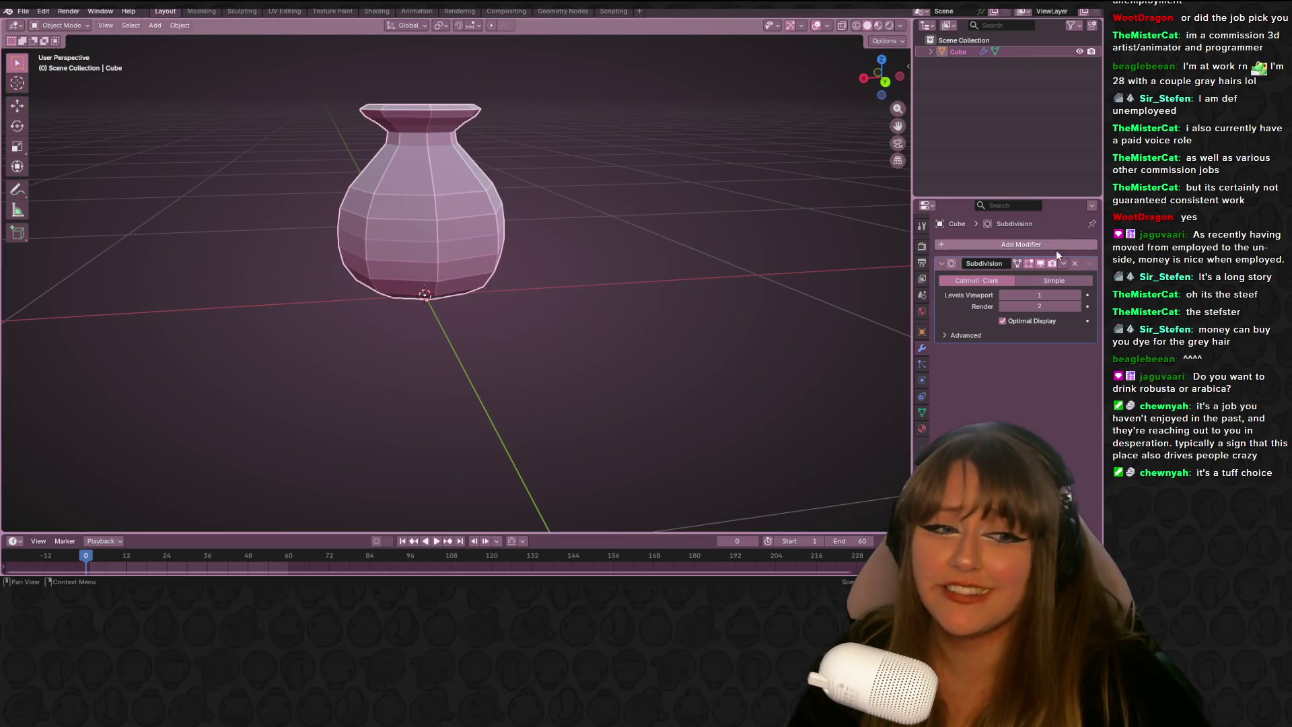
click(1063, 263)
click(1002, 276)
Enter Edit Mode on the dense mesh, check the Options popover and select the middle loop
key(Tab)
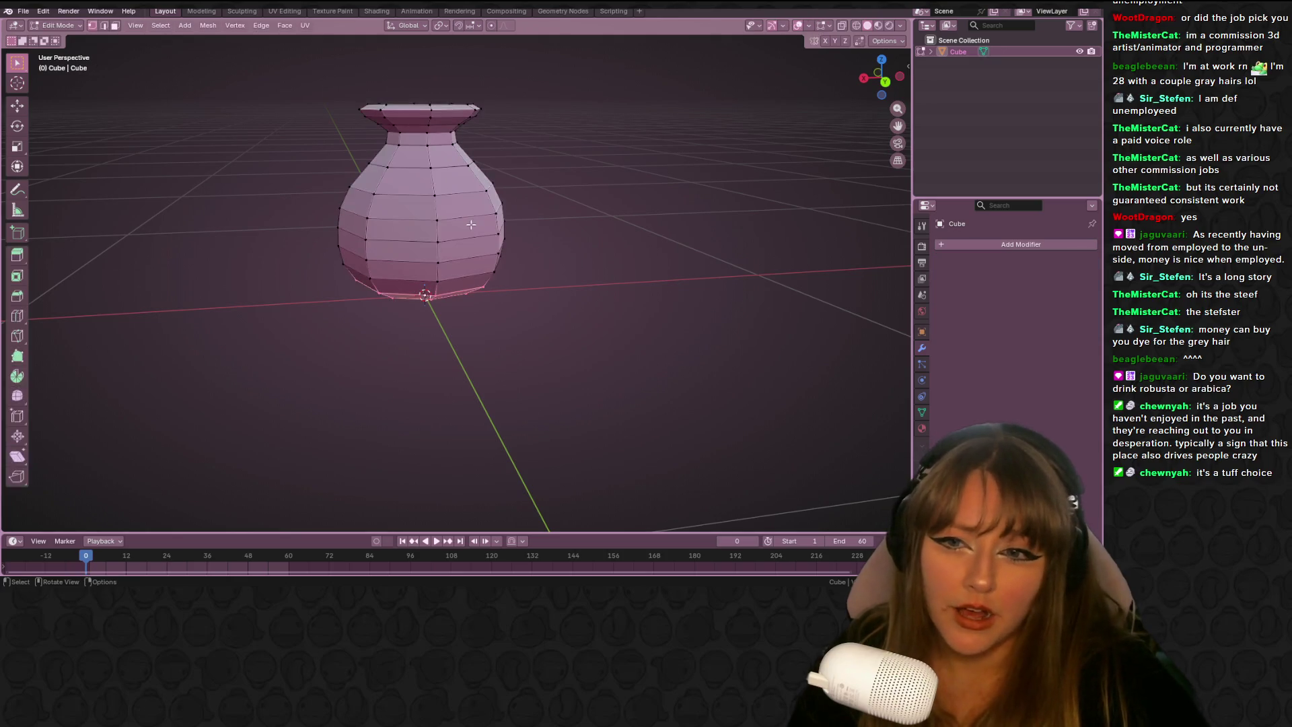
click(901, 25)
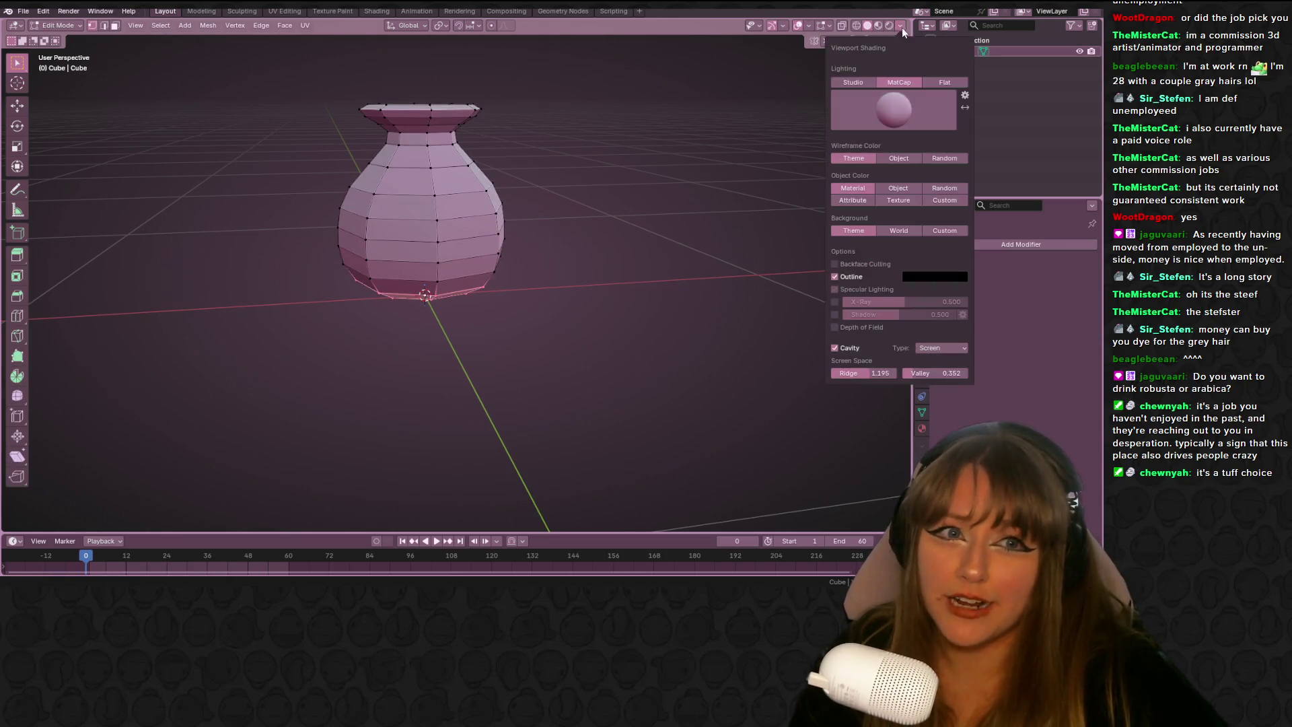
click(905, 41)
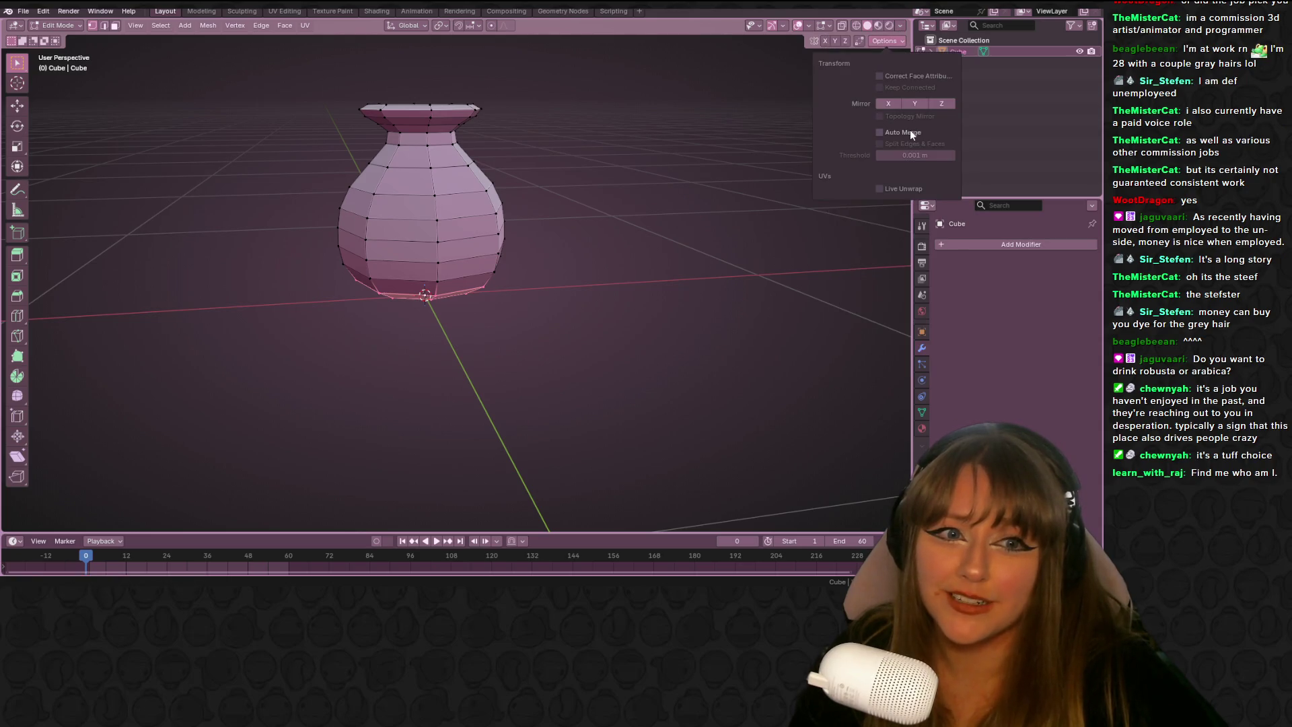
alt+click(449, 241)
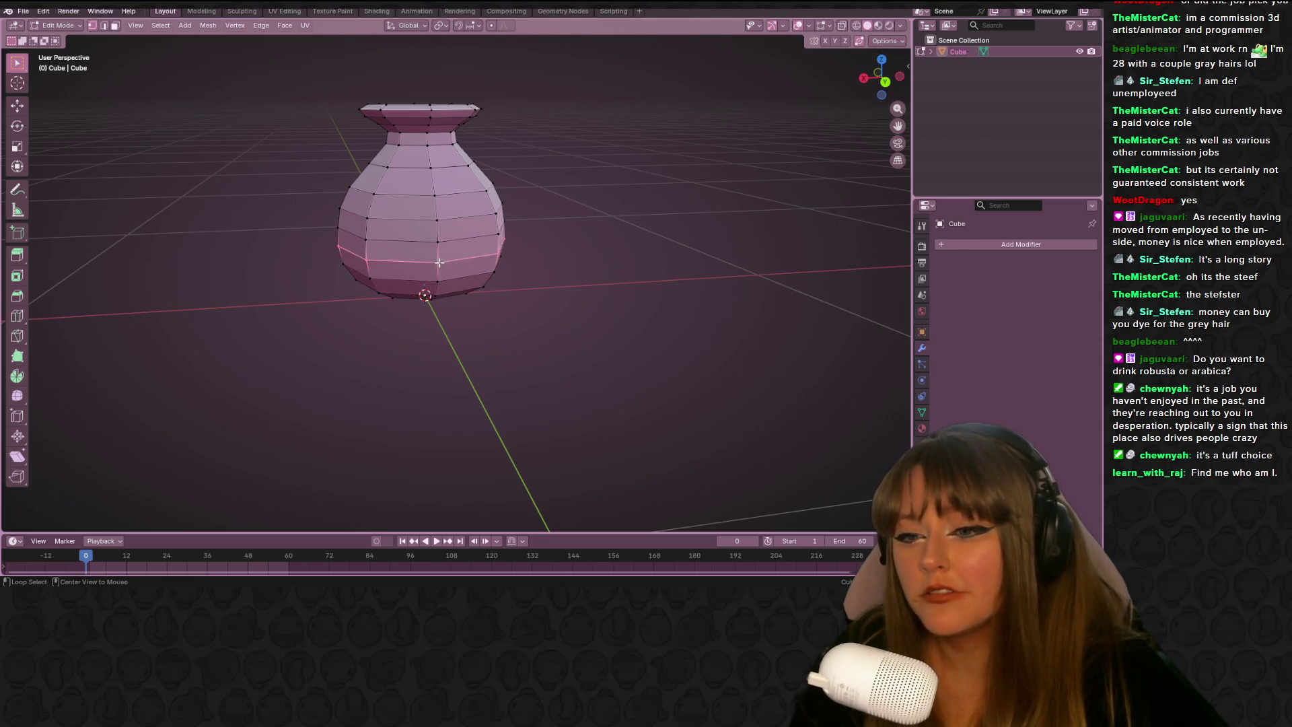
click(886, 82)
Slide the middle loop and the next body loop up one row each
scroll(471, 169, up, 1)
scroll(472, 173, up, 1)
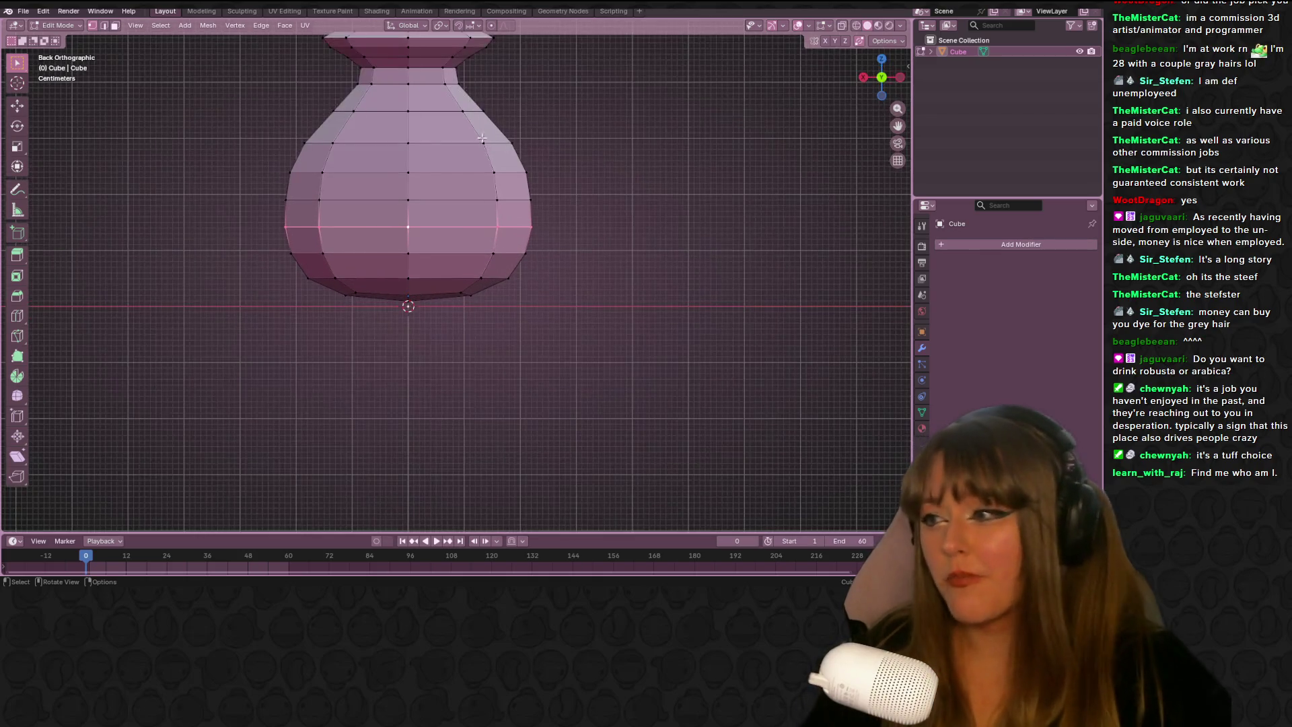
mouse_move(472, 173)
shift+middle_down()
mouse_move(517, 212)
mouse_move(523, 189)
shift+middle_up()
key(g)
key(g)
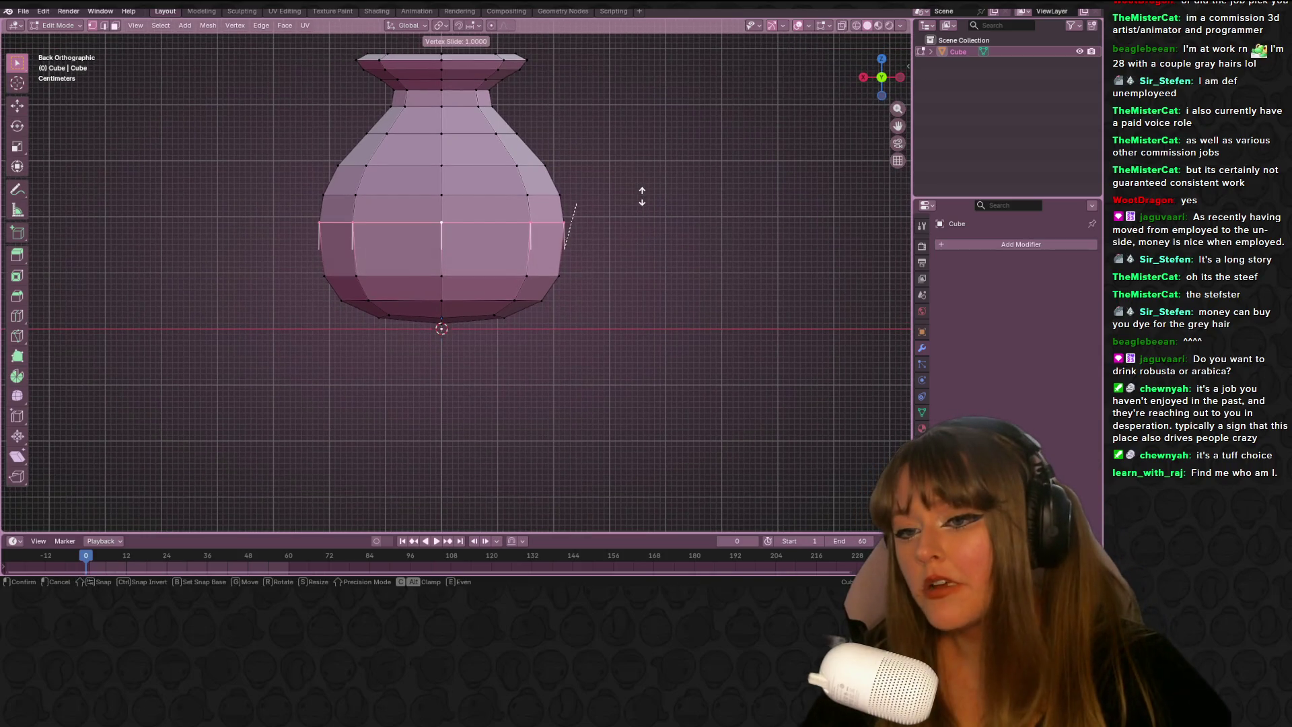
click(642, 197)
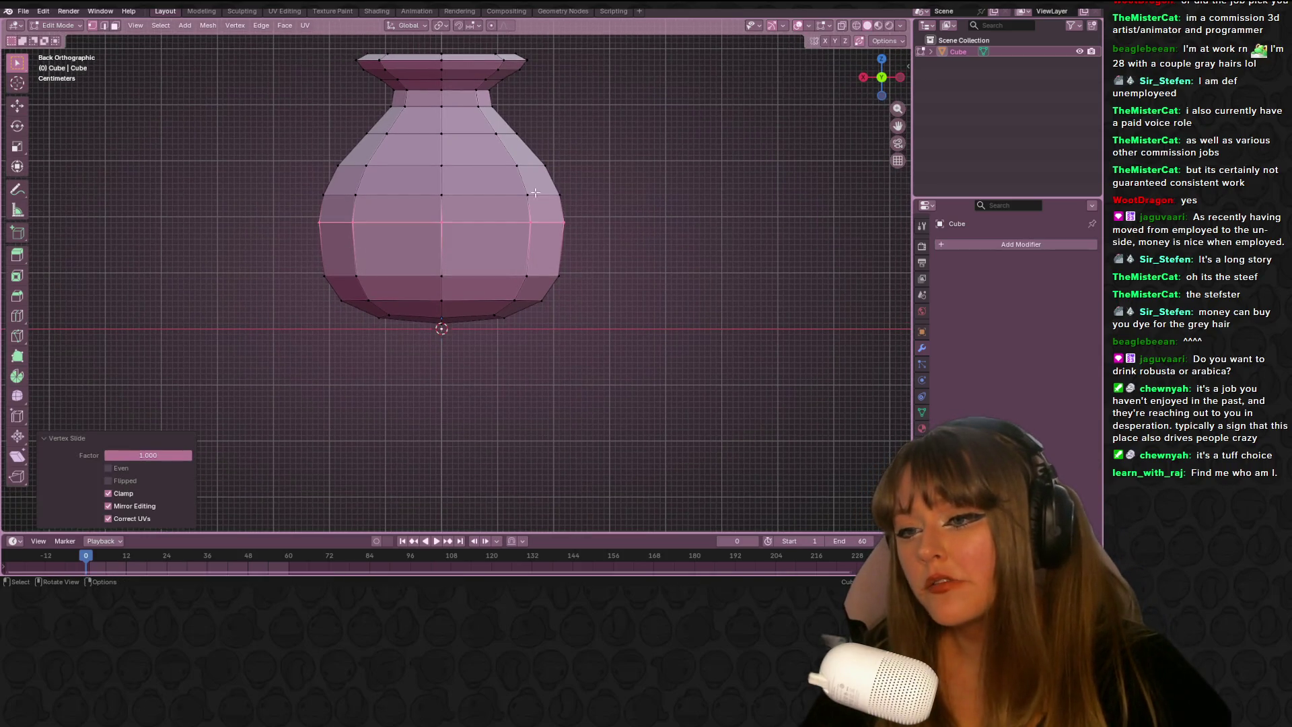
alt+click(444, 190)
alt+click(438, 194)
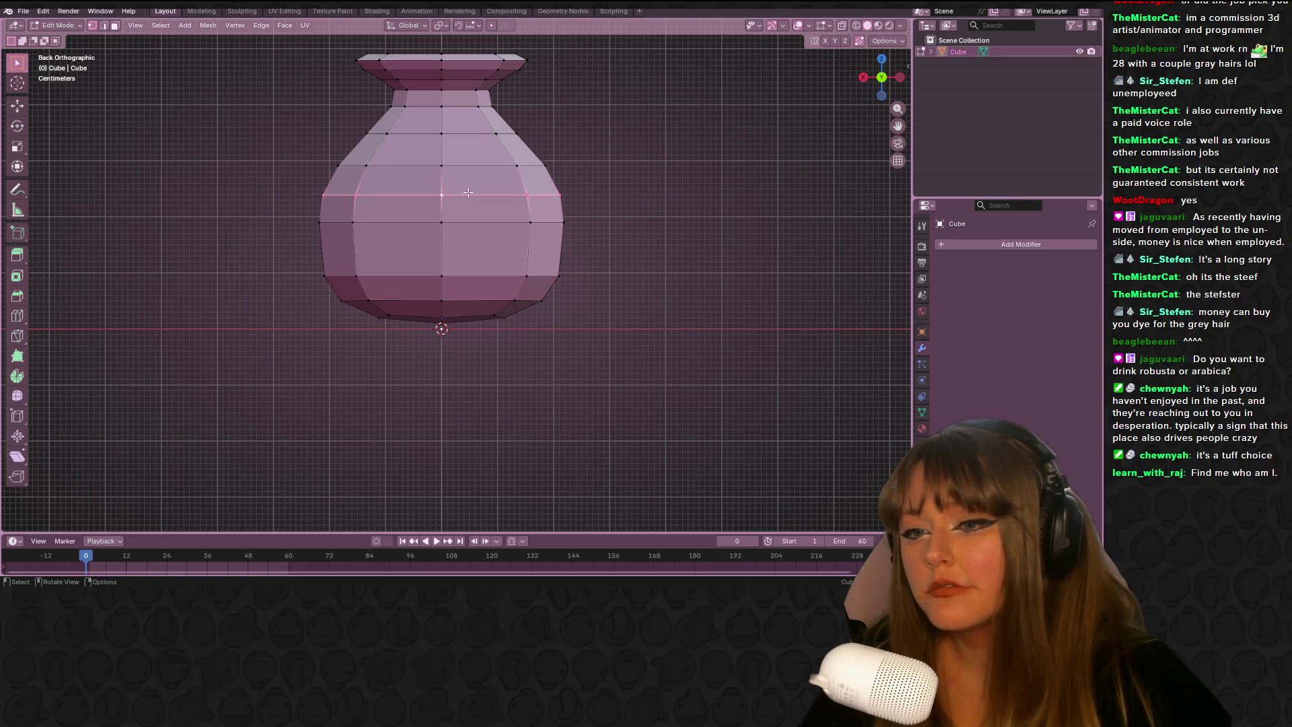
shift+middle_drag(531, 135, 525, 180)
key(g)
key(g)
click(526, 181)
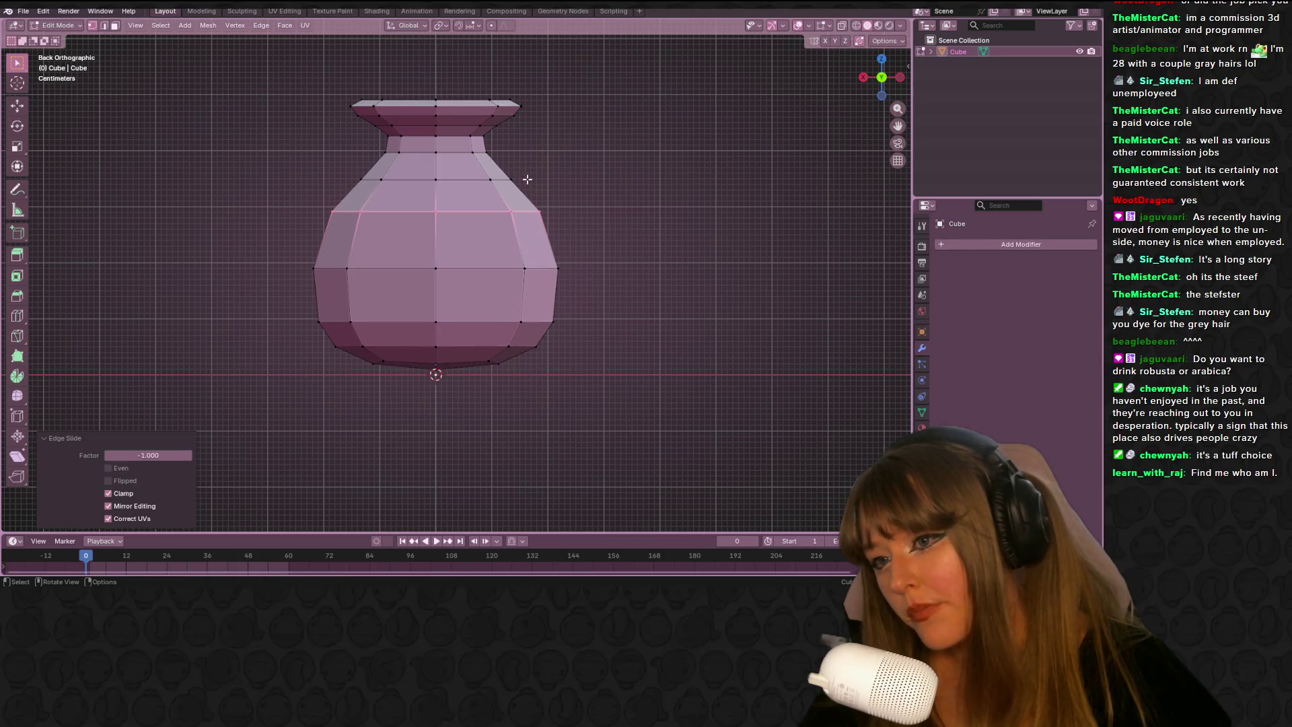
Slide the shoulder loop up to the neck, then return to the back view
alt+click(437, 179)
alt+click(498, 184)
alt+click(490, 180)
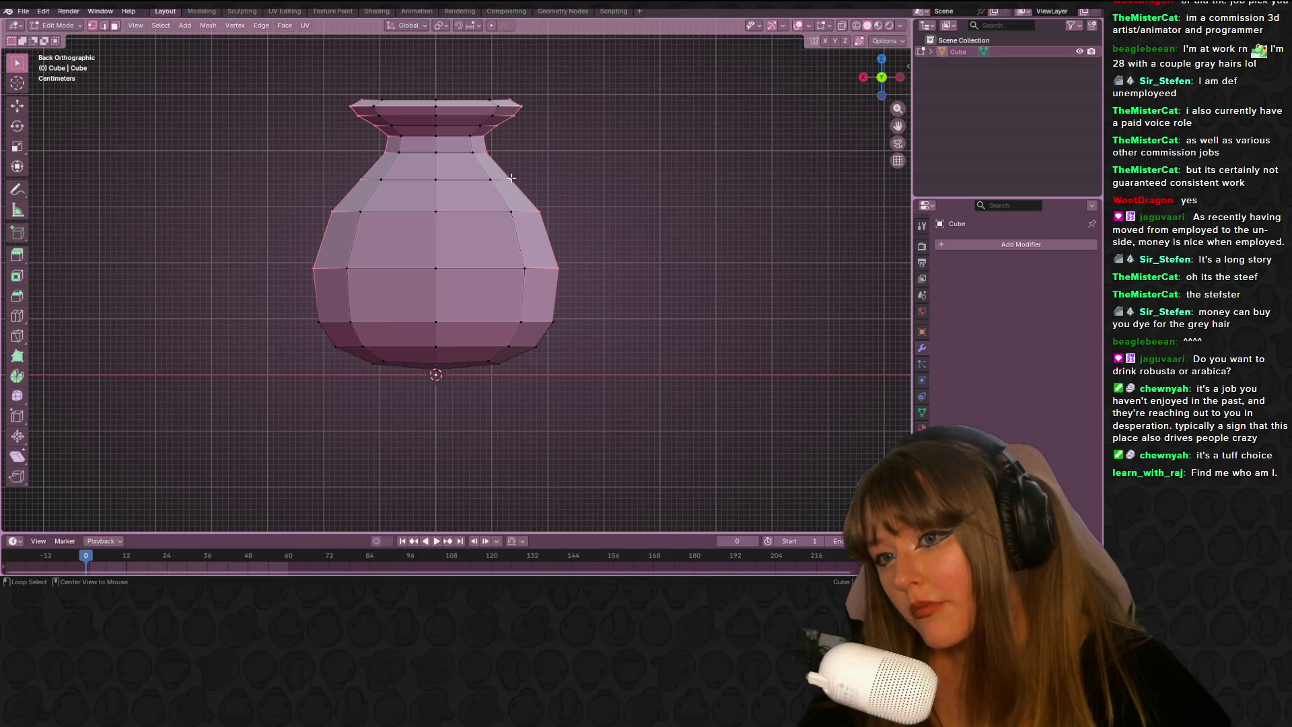
alt+click(498, 182)
mouse_move(881, 77)
mouse_down()
mouse_move(621, 202)
mouse_move(591, 182)
mouse_up()
key(g)
key(g)
click(585, 172)
mouse_move(585, 172)
middle_down()
mouse_move(570, 187)
mouse_move(622, 198)
middle_up()
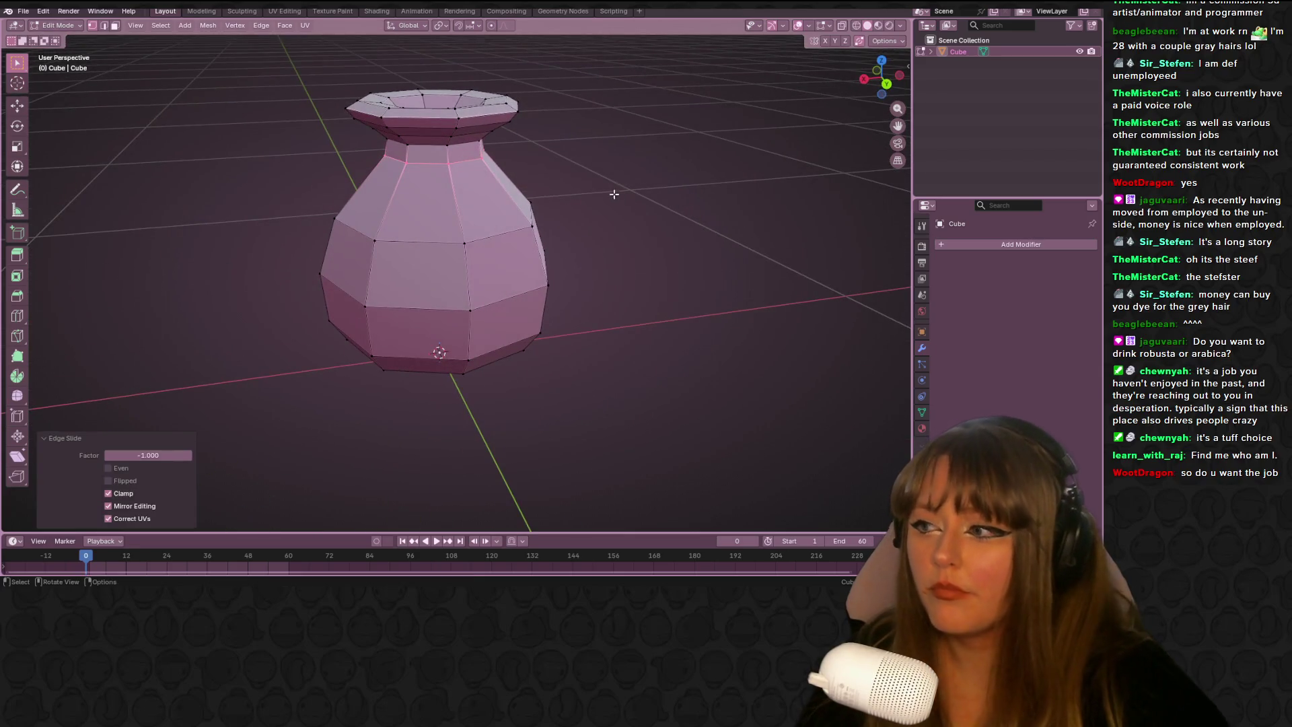
click(888, 80)
shift+middle_drag(543, 239, 525, 335)
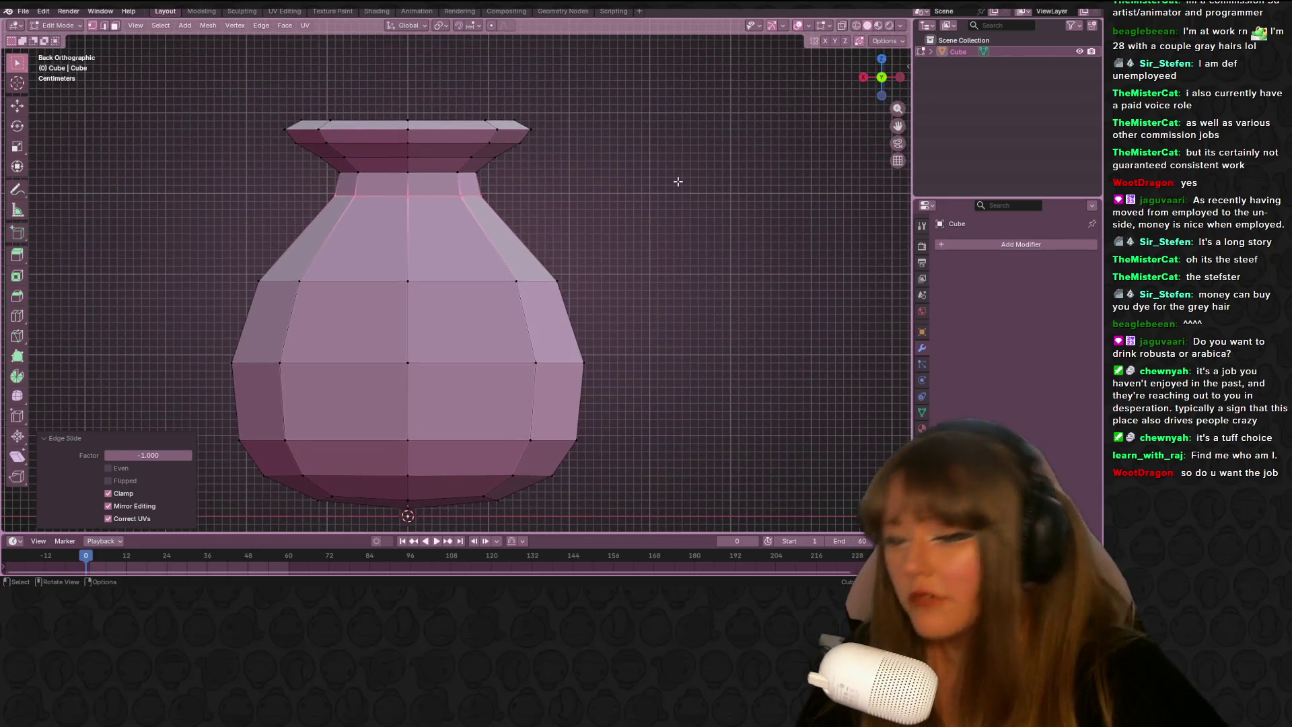
Narrow the neck loop and the two-loop neck band, with X-ray enabled
key(s)
click(656, 180)
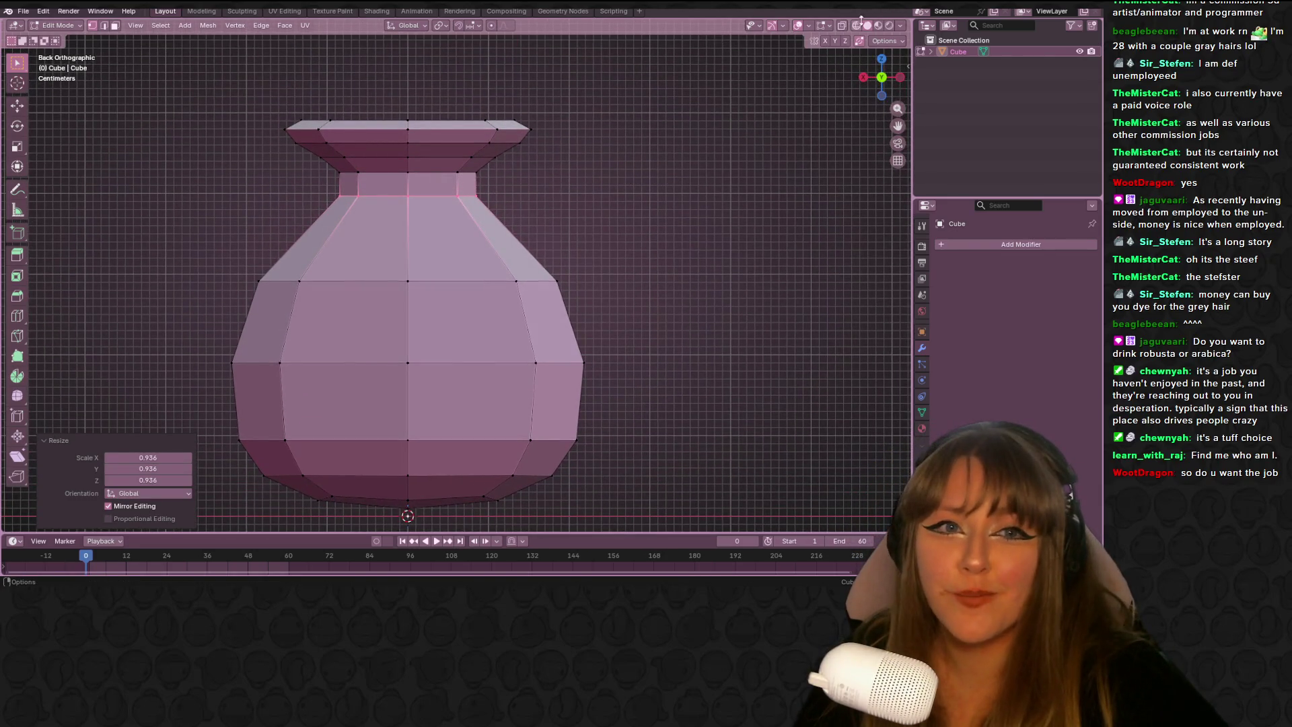
key(alt+z)
alt+shift+click(343, 174)
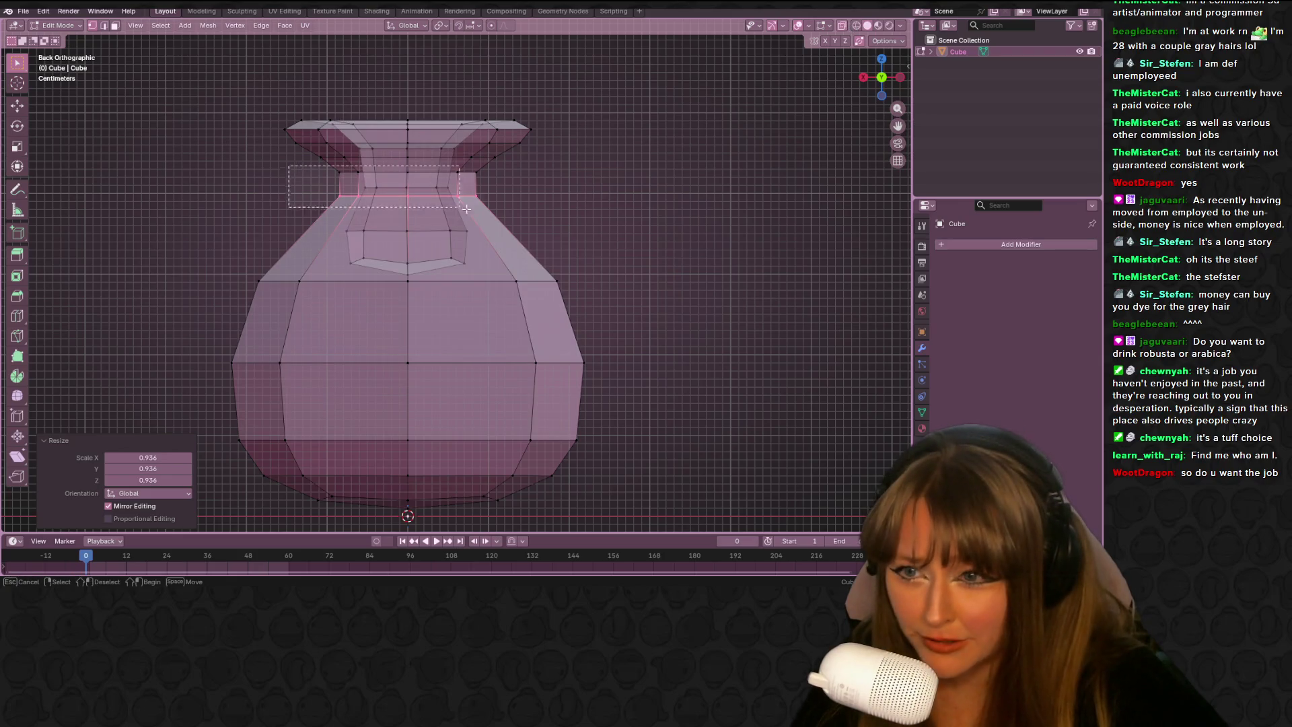
key(s)
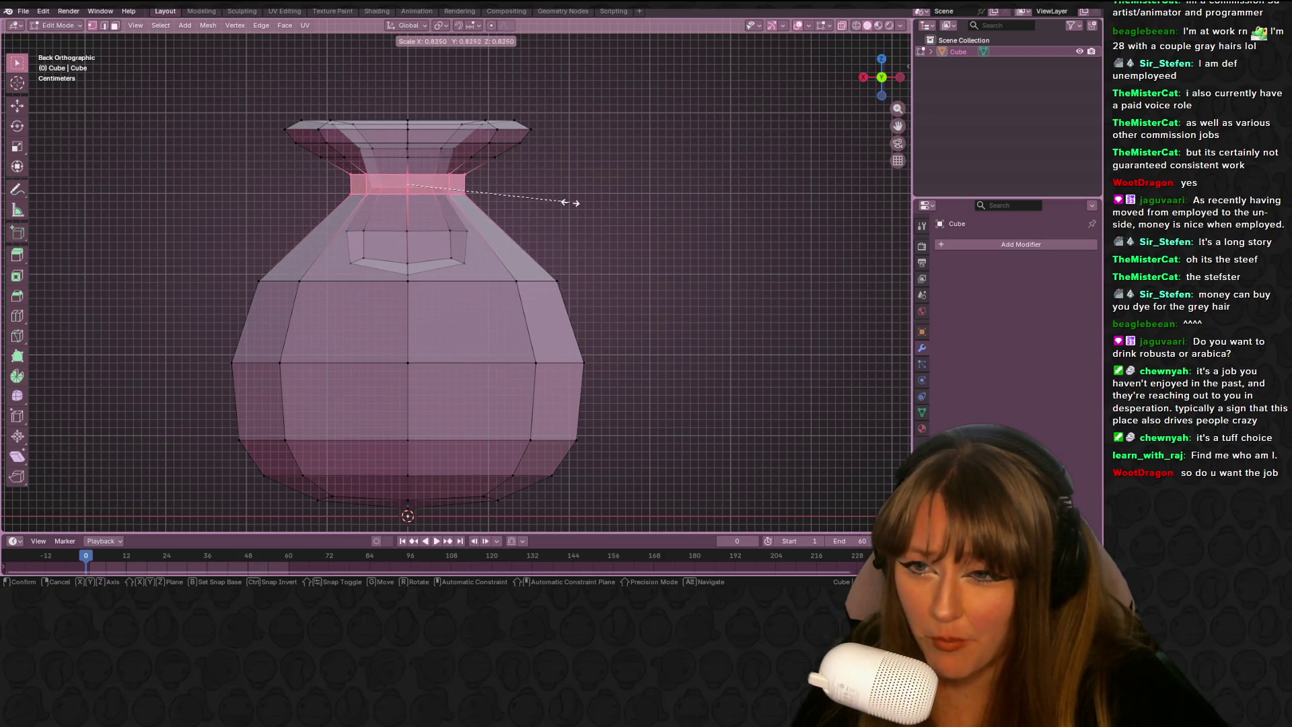
click(577, 197)
Raise the shoulder loop along Z and shrink it slightly
mouse_move(177, 274)
mouse_down()
mouse_move(297, 312)
mouse_move(656, 309)
mouse_up()
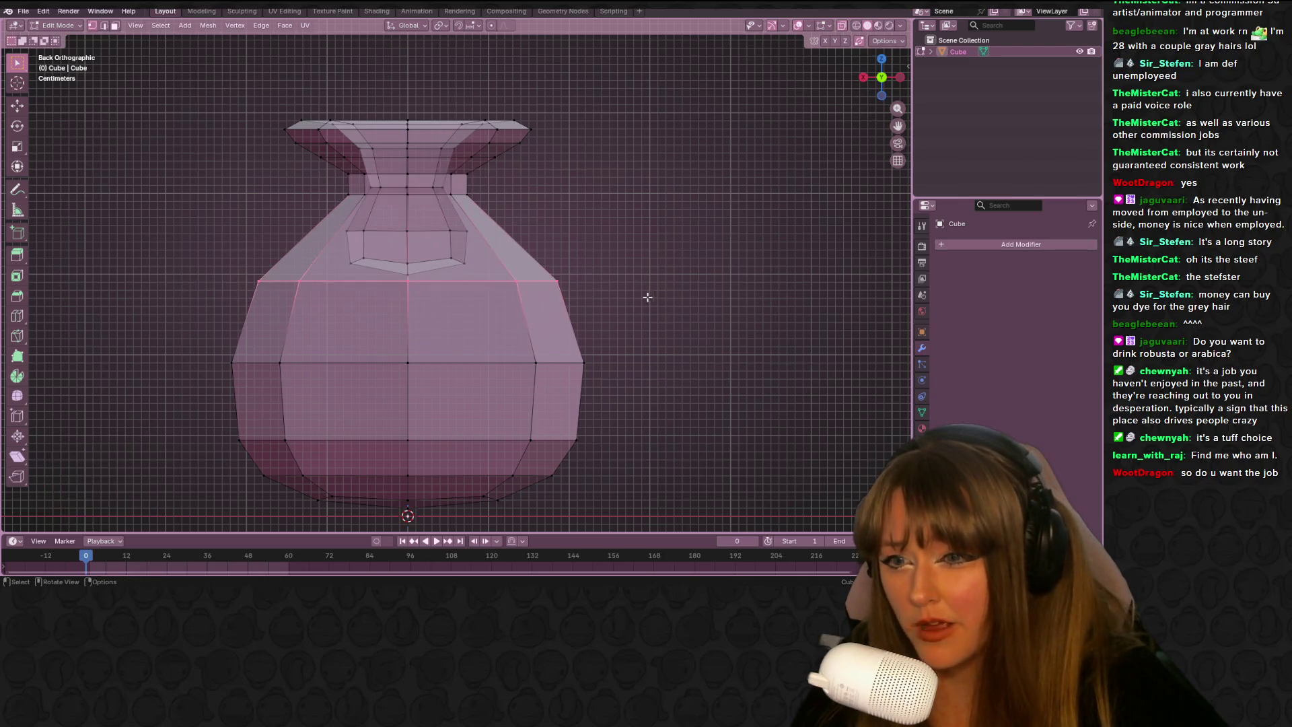
key(g)
key(z)
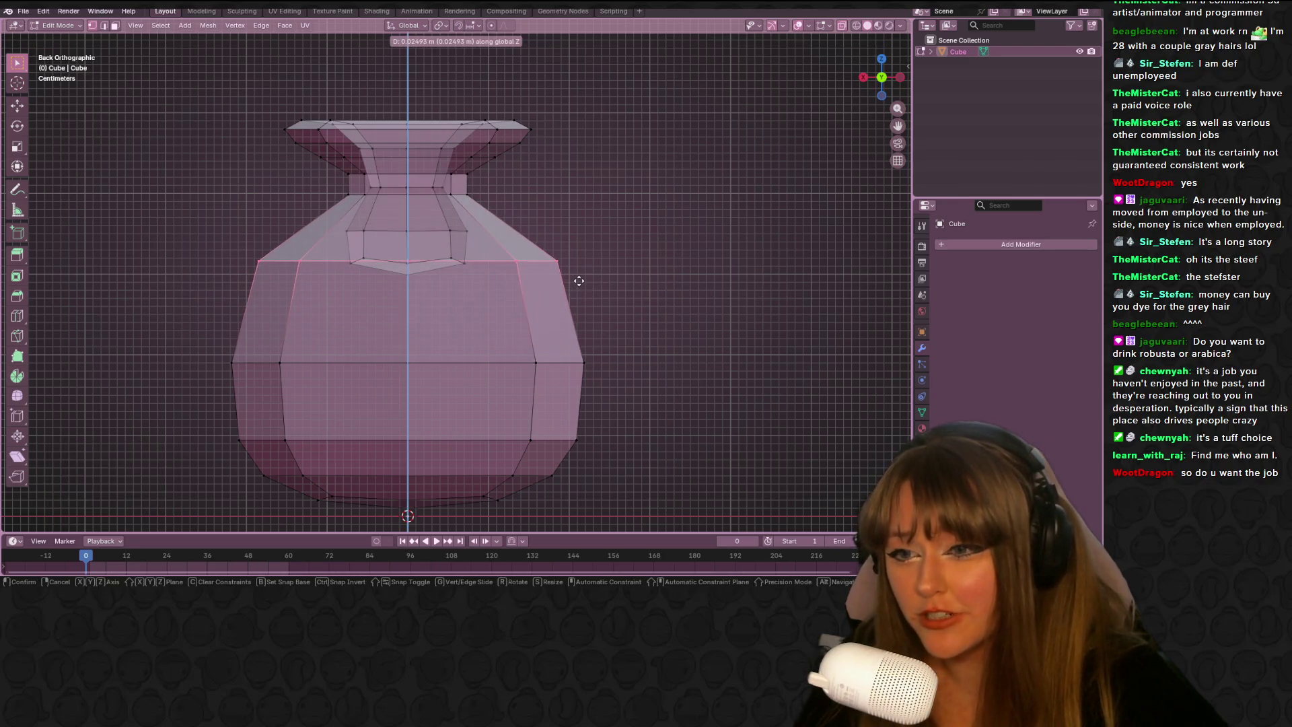
click(580, 274)
key(s)
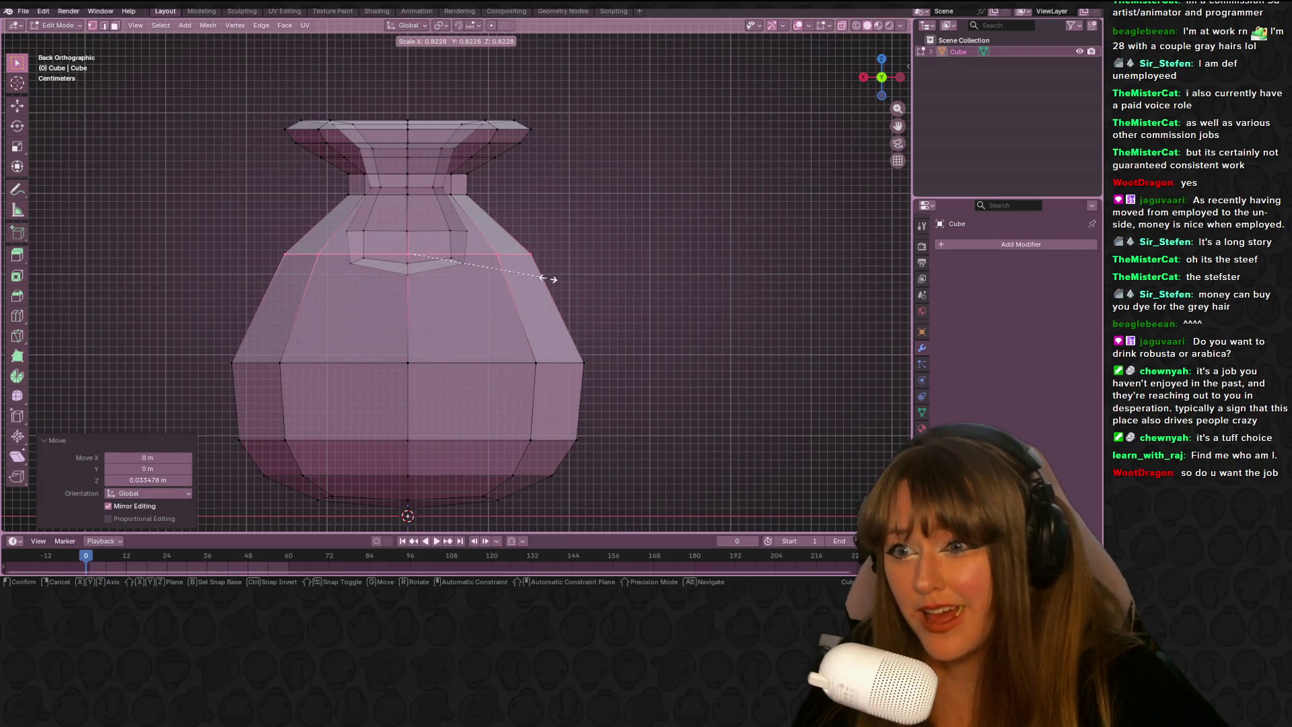
click(552, 279)
Raise the wide middle loop and the lower body loop about 0.03 m along Z
drag(144, 346, 656, 384)
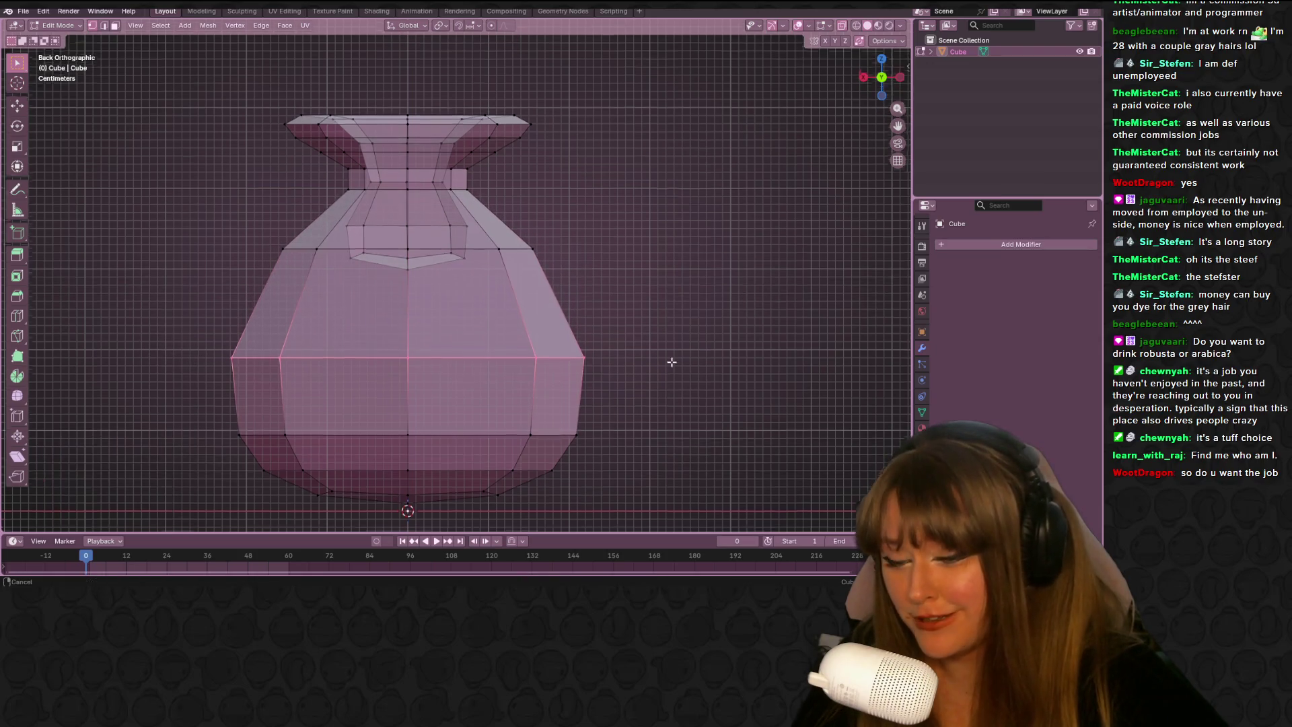
shift+middle_drag(663, 369, 663, 340)
key(g)
key(z)
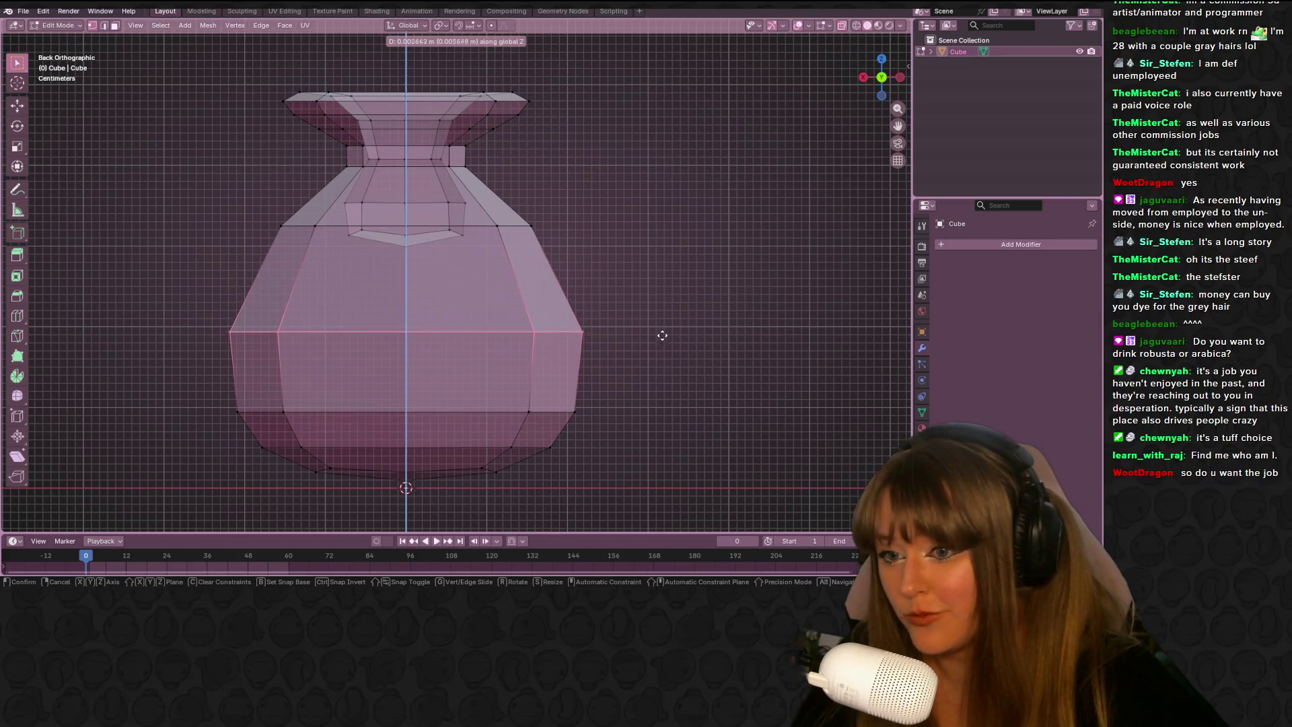
click(662, 330)
mouse_move(483, 390)
shift+middle_down()
mouse_move(299, 352)
mouse_move(521, 293)
shift+middle_up()
drag(191, 299, 700, 329)
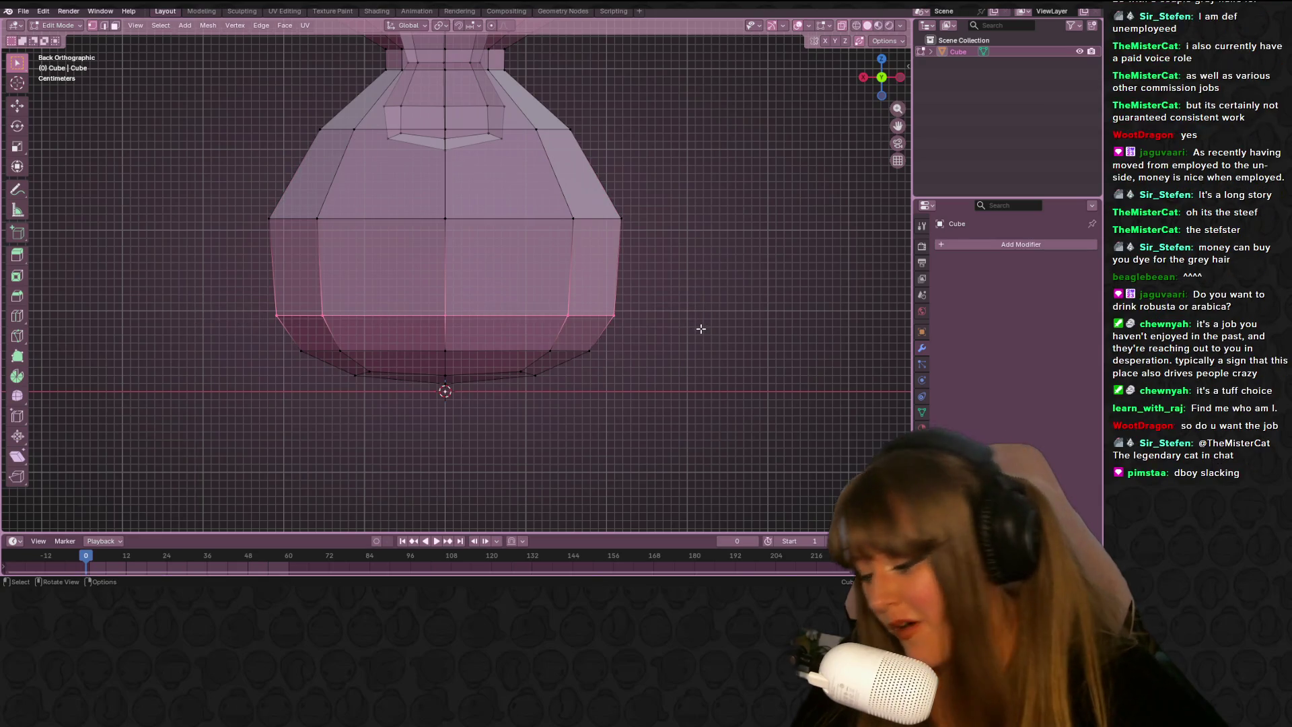
key(g)
key(z)
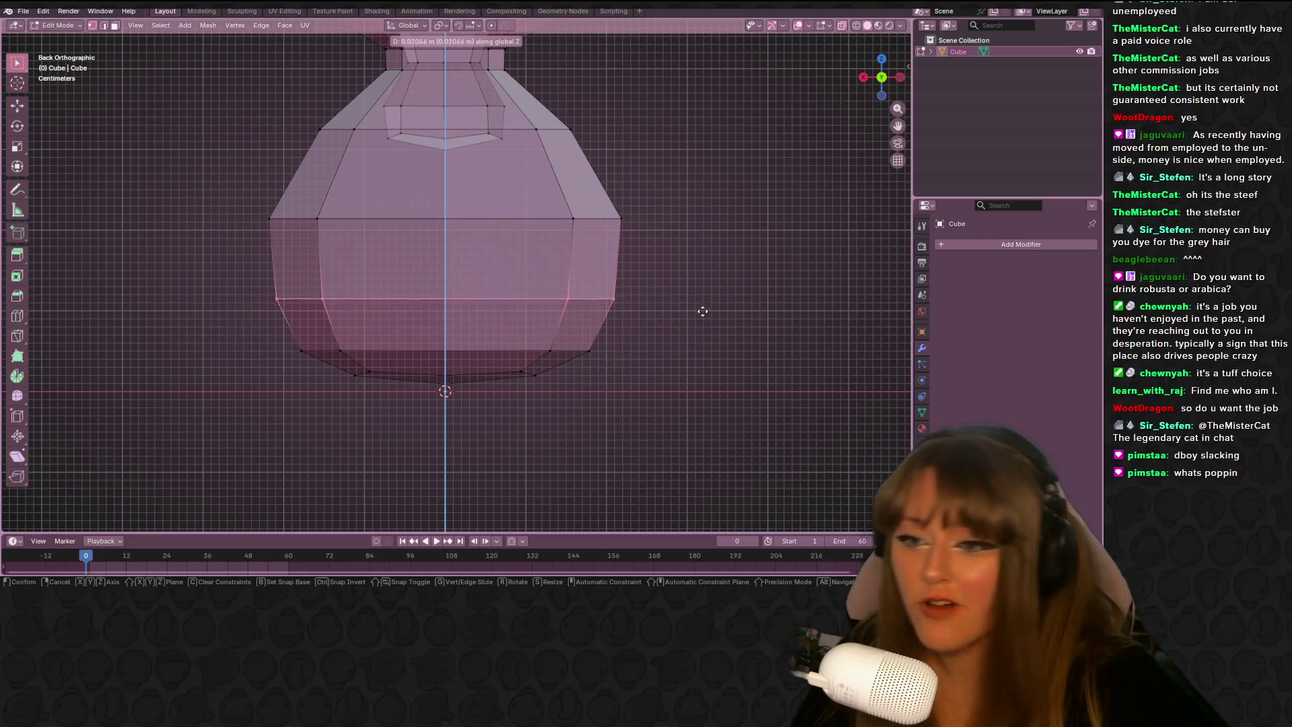
click(702, 304)
scroll(760, 327, down, 2)
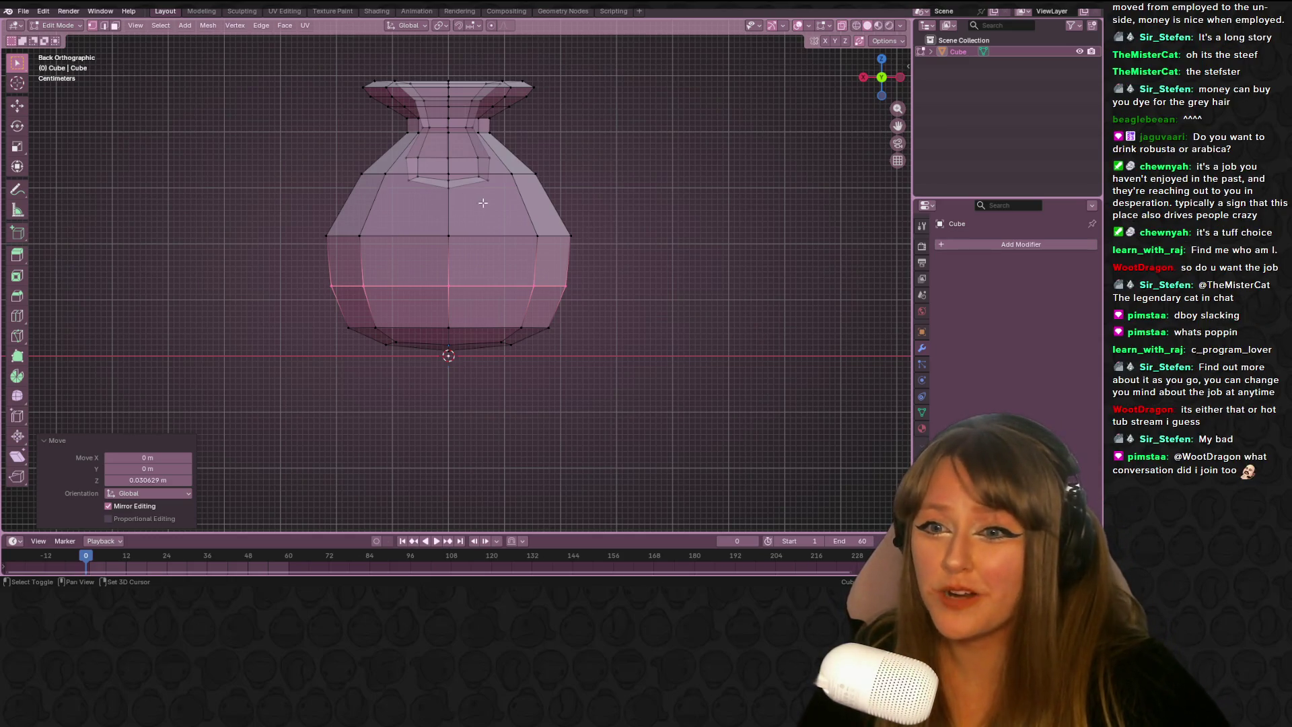
Scale the neck-base edge loop, then switch back to Object Mode
alt+click(479, 183)
scroll(518, 211, up, 1)
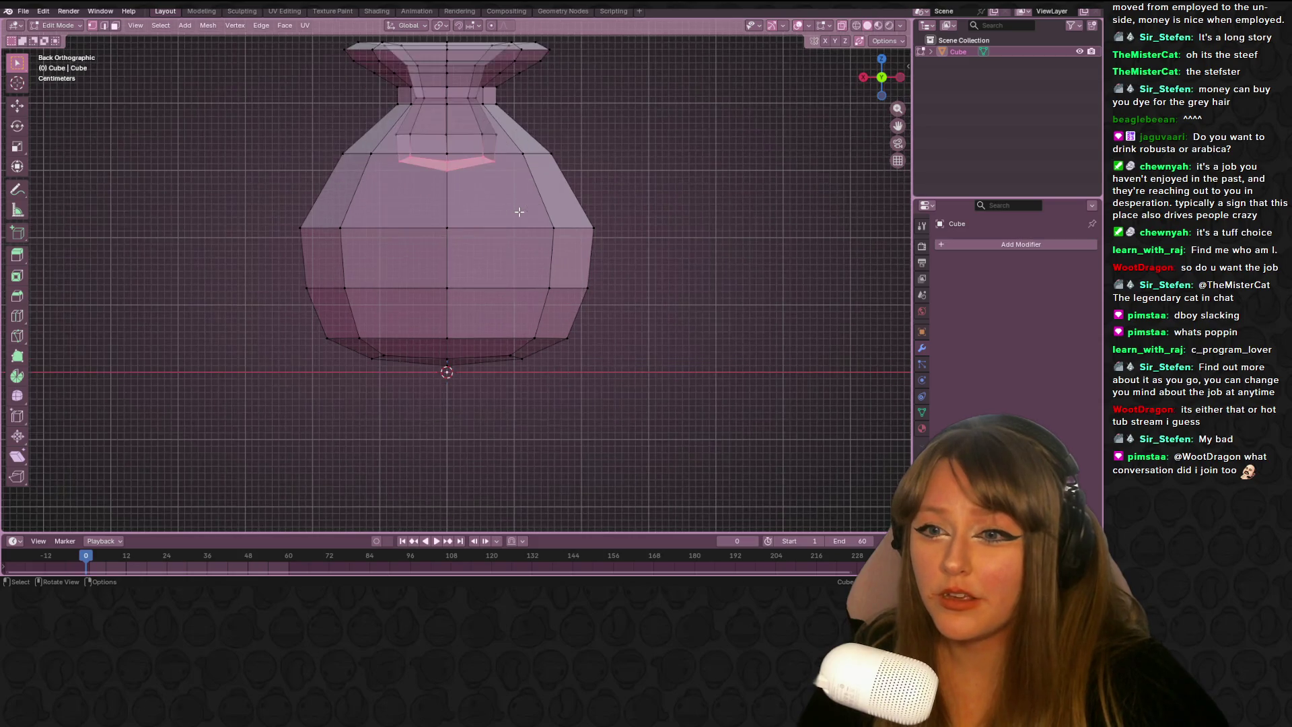
shift+scroll(613, 202, up, 4)
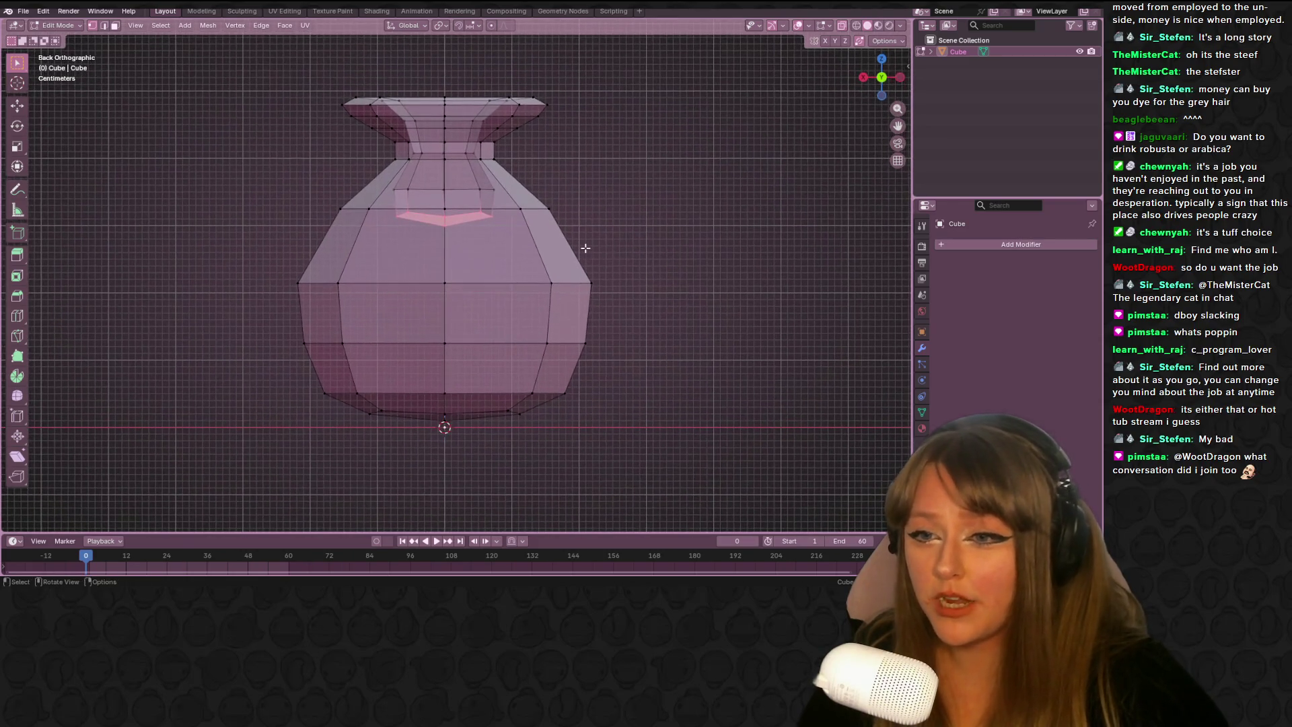
key(s)
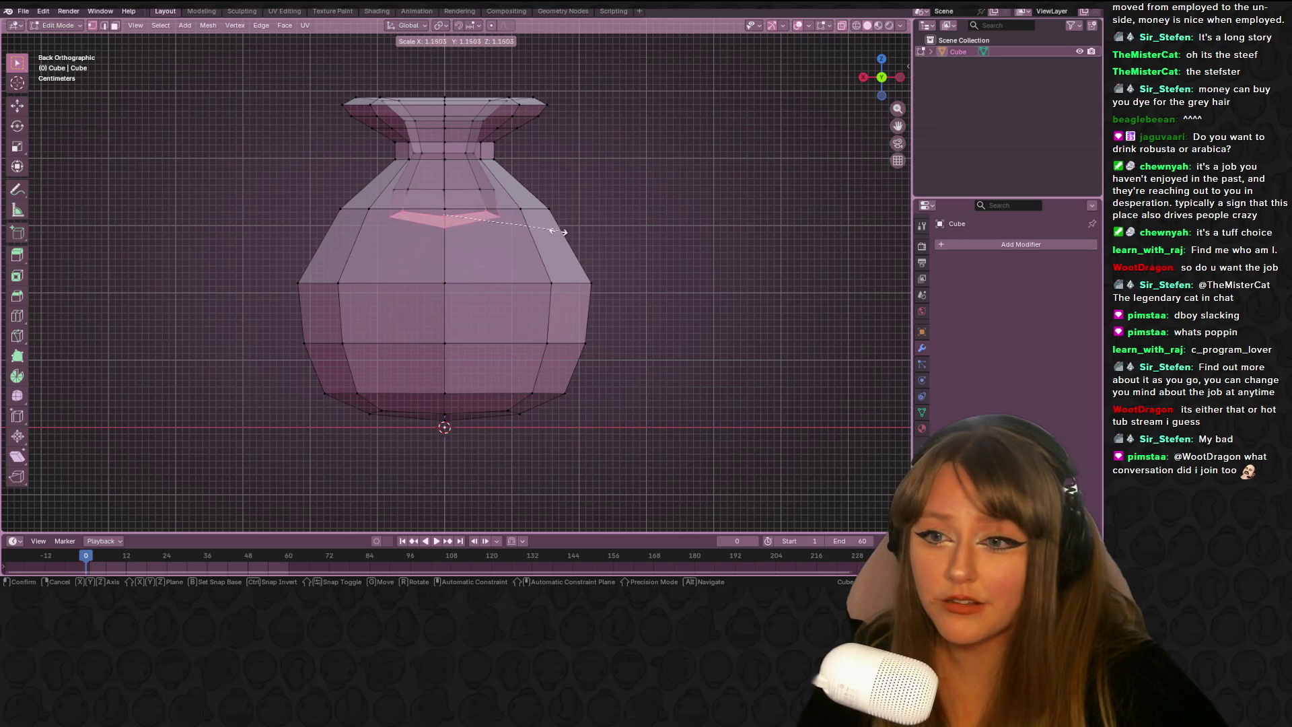
click(537, 233)
scroll(536, 233, up, 1)
key(Tab)
mouse_move(536, 233)
middle_down()
mouse_move(713, 191)
mouse_move(806, 102)
mouse_move(842, 26)
mouse_move(739, 105)
mouse_move(732, 187)
mouse_move(510, 162)
mouse_move(346, 164)
middle_up()
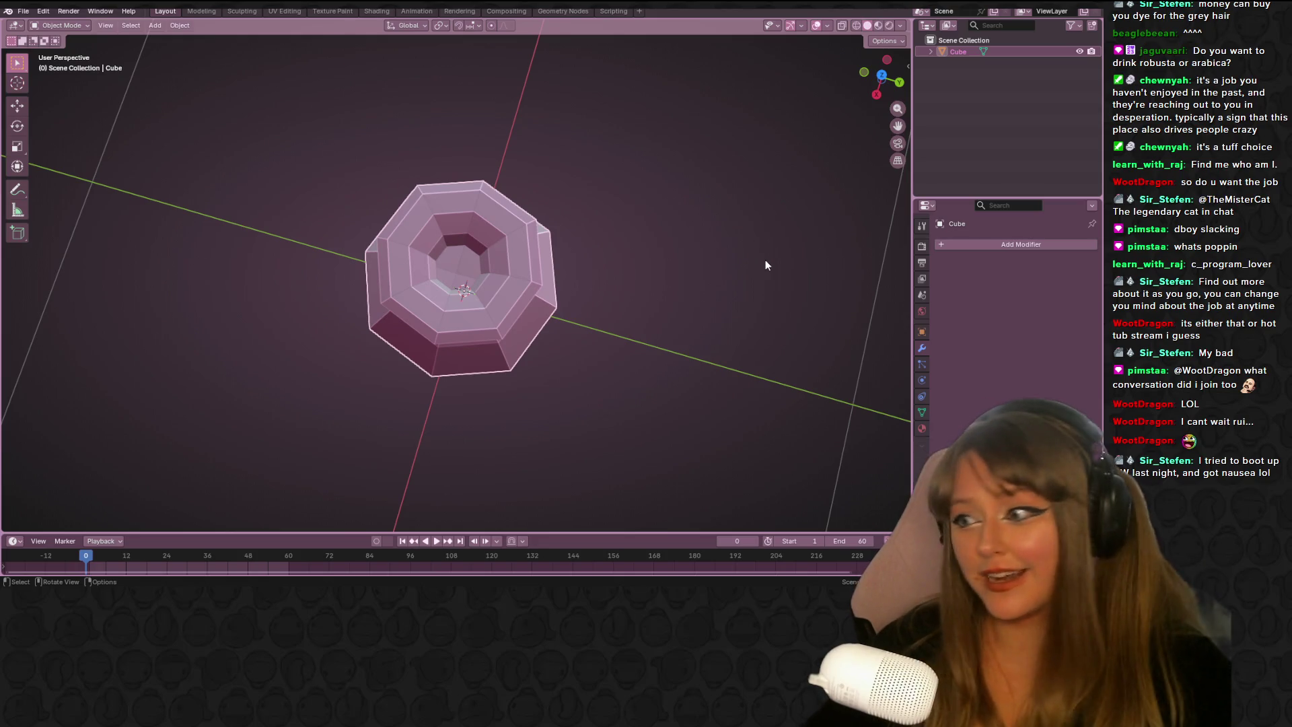
In Edit Mode, edge-slide the inner top loop of the rim
mouse_move(531, 109)
middle_down()
mouse_move(496, 171)
mouse_move(517, 103)
mouse_move(455, 127)
mouse_move(488, 115)
mouse_move(597, 138)
mouse_move(613, 206)
mouse_move(538, 196)
mouse_move(549, 174)
mouse_move(508, 196)
mouse_move(640, 144)
mouse_move(704, 190)
mouse_move(433, 230)
mouse_move(463, 210)
mouse_move(527, 224)
mouse_move(658, 199)
mouse_move(727, 216)
mouse_move(522, 222)
mouse_move(455, 243)
middle_up()
key(Tab)
alt+click(538, 195)
key(g)
key(g)
click(528, 182)
Edge-slide the inner opening loop outward, redoing the slide to factor 1.000
alt+click(434, 227)
key(g)
key(g)
click(462, 214)
key(ctrl+z)
mouse_move(588, 223)
middle_down()
mouse_move(513, 251)
mouse_move(449, 253)
mouse_move(531, 265)
mouse_move(638, 240)
mouse_move(720, 244)
mouse_move(474, 206)
mouse_move(565, 173)
mouse_move(533, 196)
mouse_move(507, 159)
mouse_move(437, 190)
middle_up()
click(434, 247)
mouse_move(455, 194)
middle_down()
mouse_move(585, 222)
mouse_move(522, 317)
mouse_move(429, 264)
mouse_move(236, 285)
mouse_move(179, 234)
mouse_move(271, 228)
mouse_move(315, 191)
middle_up()
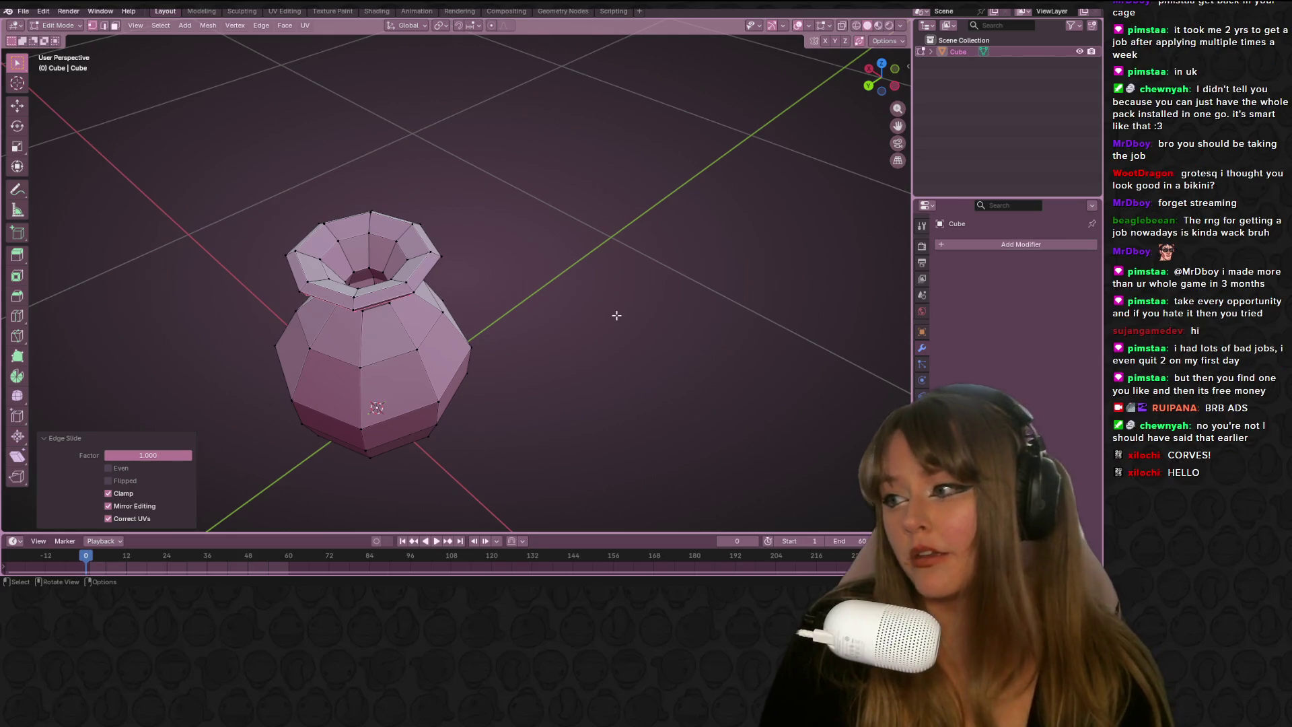
Orbit to inspect the vase and switch back to Object Mode
mouse_move(503, 355)
middle_down()
mouse_move(491, 274)
mouse_move(519, 260)
mouse_move(436, 274)
mouse_move(484, 251)
mouse_move(497, 291)
mouse_move(265, 274)
mouse_move(551, 271)
mouse_move(881, 201)
mouse_move(693, 284)
mouse_move(738, 288)
mouse_move(202, 438)
middle_up()
key(Tab)
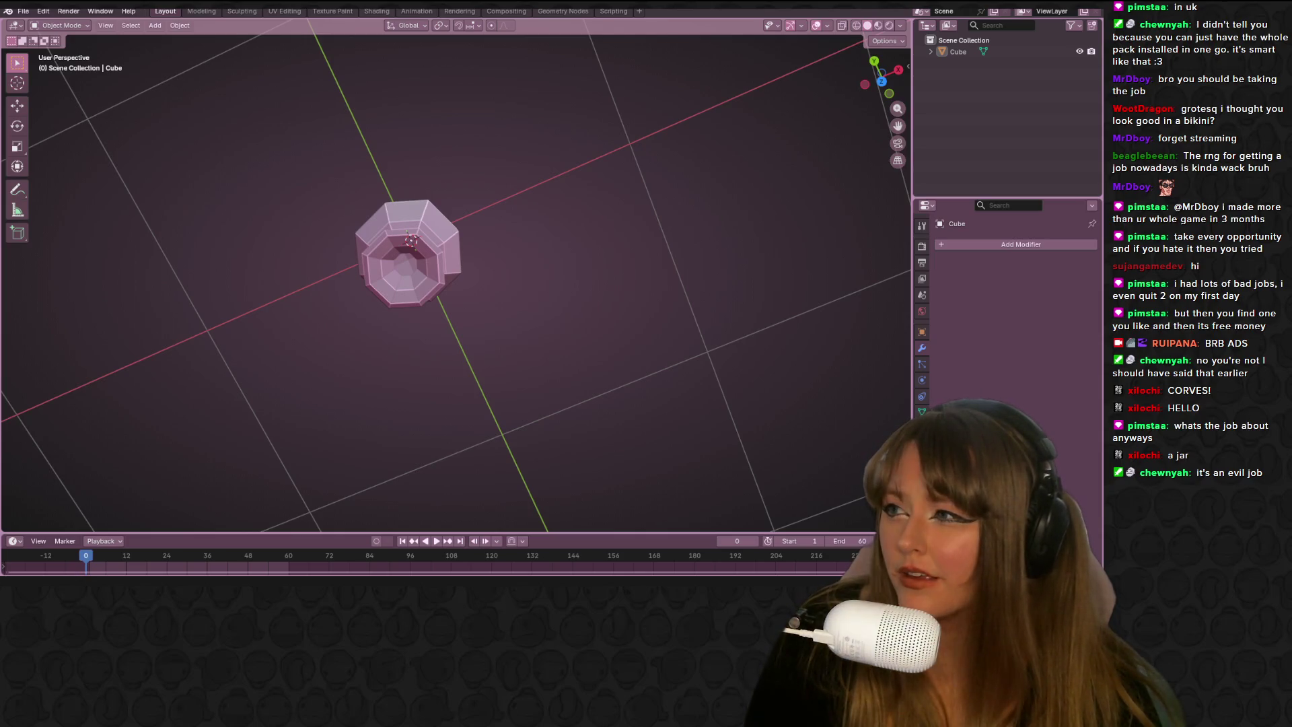
mouse_move(890, 124)
middle_down()
mouse_move(474, 191)
mouse_move(679, 200)
mouse_move(57, 187)
mouse_move(658, 153)
mouse_move(495, 282)
mouse_move(409, 278)
middle_up()
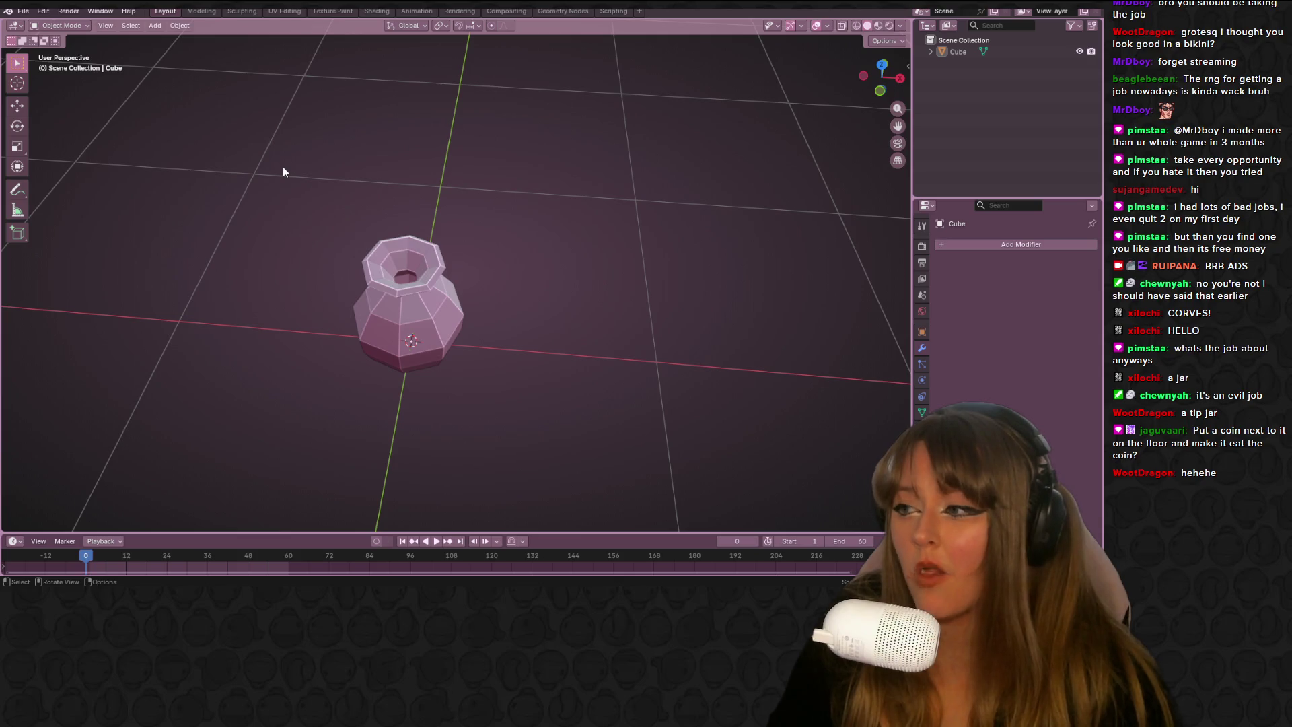
scroll(419, 474, up, 3)
mouse_move(419, 474)
middle_down()
mouse_move(550, 365)
mouse_move(745, 329)
mouse_move(827, 381)
middle_up()
mouse_move(268, 368)
middle_down()
mouse_move(377, 249)
mouse_move(637, 193)
mouse_move(687, 210)
mouse_move(437, 303)
mouse_move(127, 288)
mouse_move(810, 352)
mouse_move(617, 438)
mouse_move(571, 420)
middle_up()
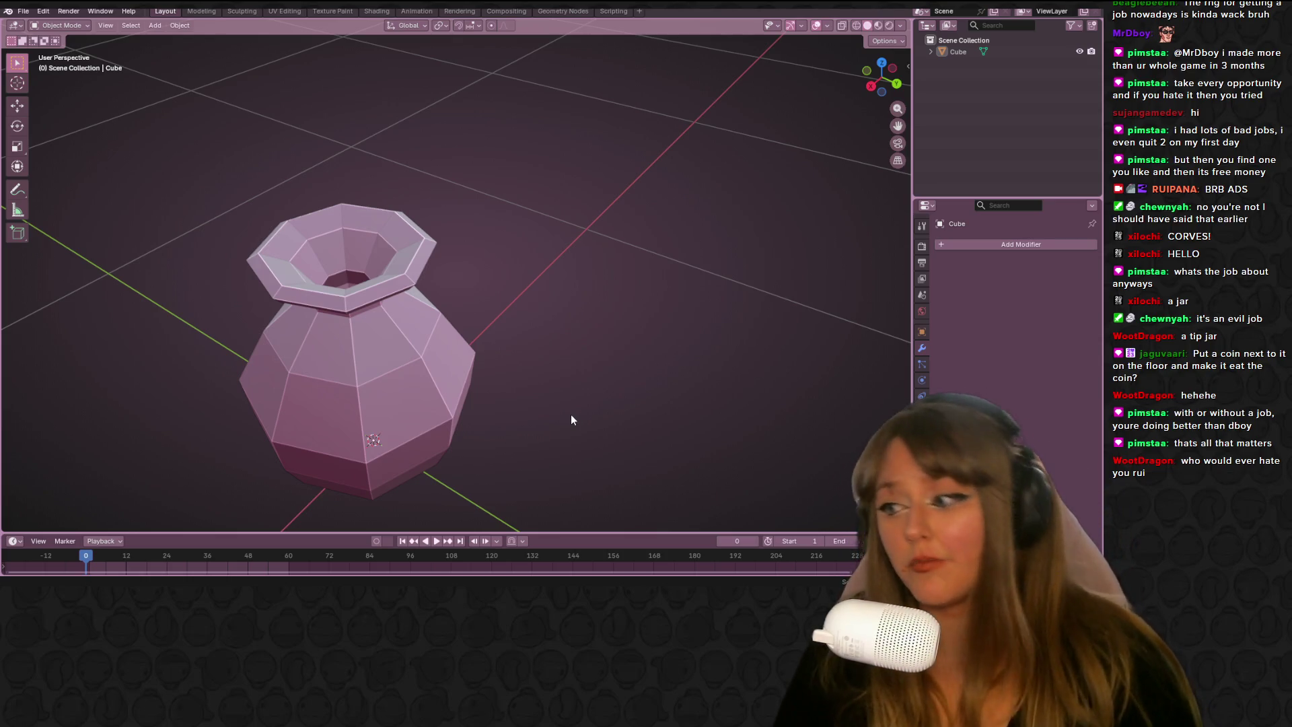
mouse_move(502, 395)
middle_down()
mouse_move(587, 294)
mouse_move(506, 356)
middle_up()
key(Tab)
Edge-slide the loop around the inner opening to factor -0.319
mouse_move(364, 275)
middle_down()
mouse_move(594, 251)
mouse_move(433, 253)
mouse_move(490, 294)
mouse_move(377, 262)
middle_up()
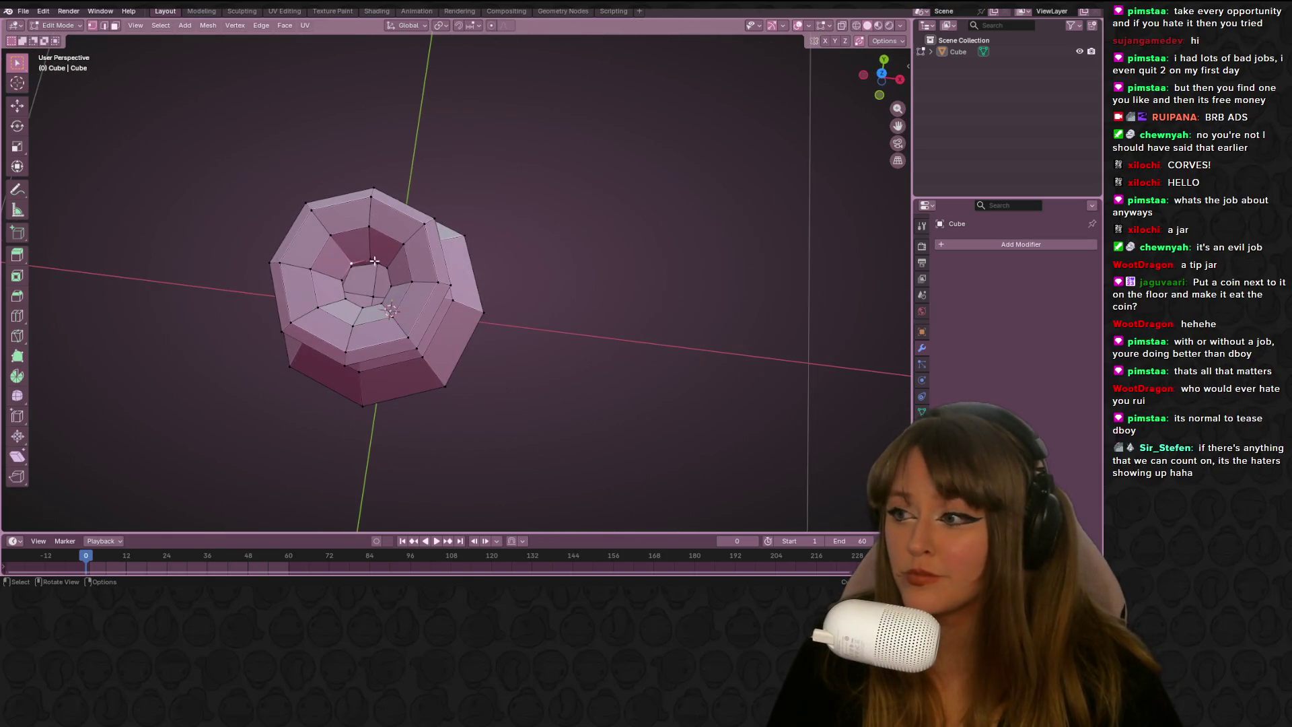
alt+click(380, 259)
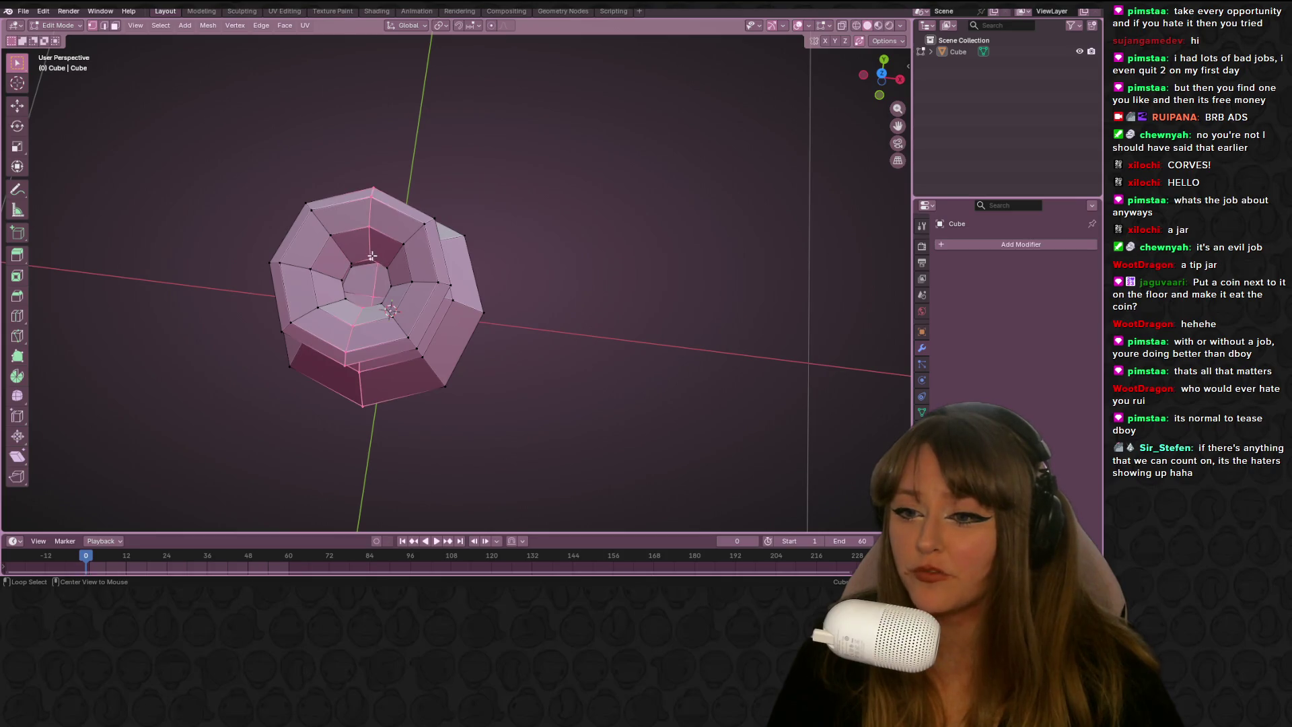
alt+click(407, 261)
mouse_move(408, 261)
middle_down()
mouse_move(391, 289)
mouse_move(514, 280)
mouse_move(545, 308)
mouse_move(478, 274)
mouse_move(510, 245)
middle_up()
key(g)
key(g)
click(425, 286)
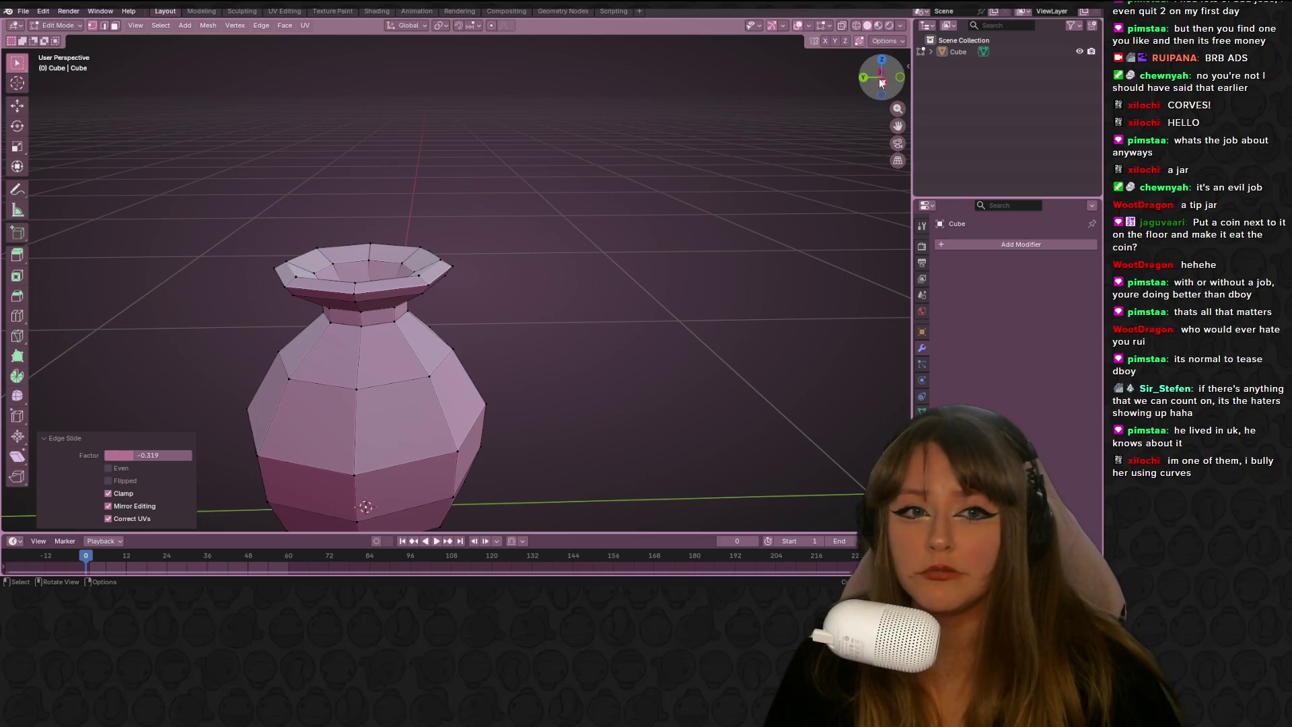
In side view with X-ray, select the neck loop and start shrinking it
key(ctrl+KP_3)
key(alt+z)
scroll(572, 333, up, 3)
alt+click(605, 289)
key(s)
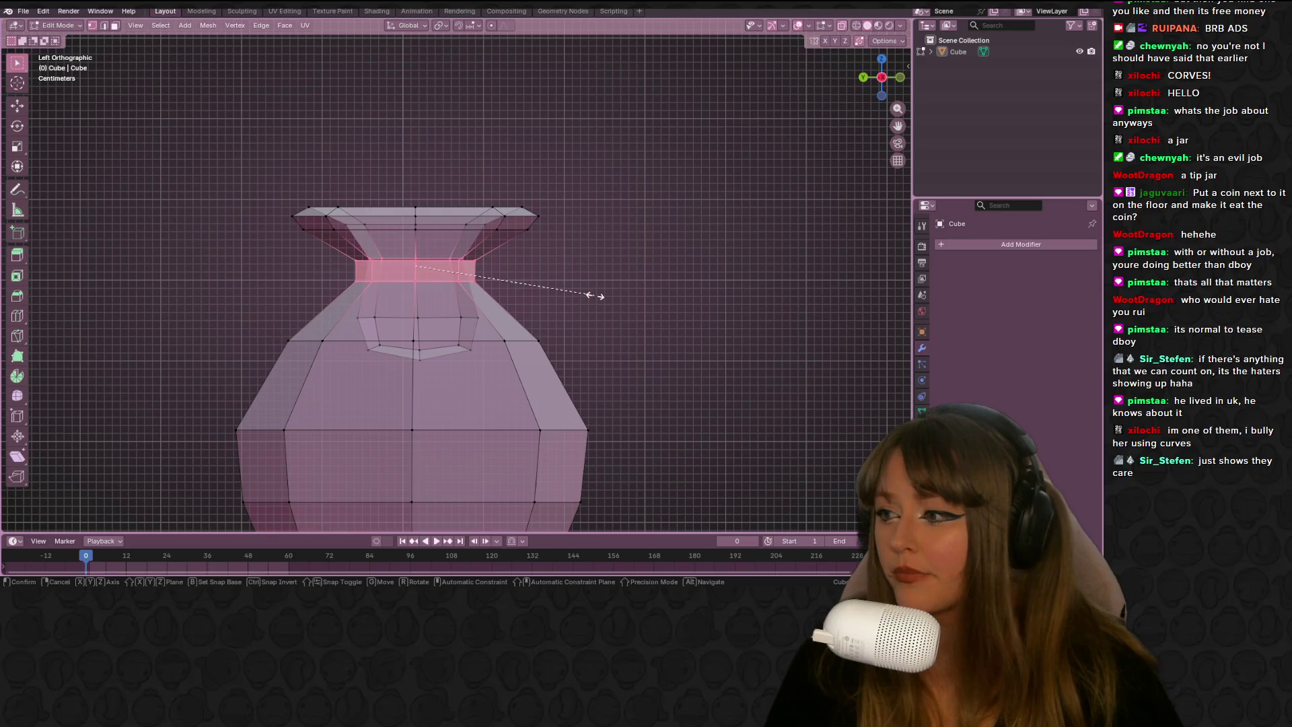
Confirm the narrower neck and move the loop below it down
click(536, 291)
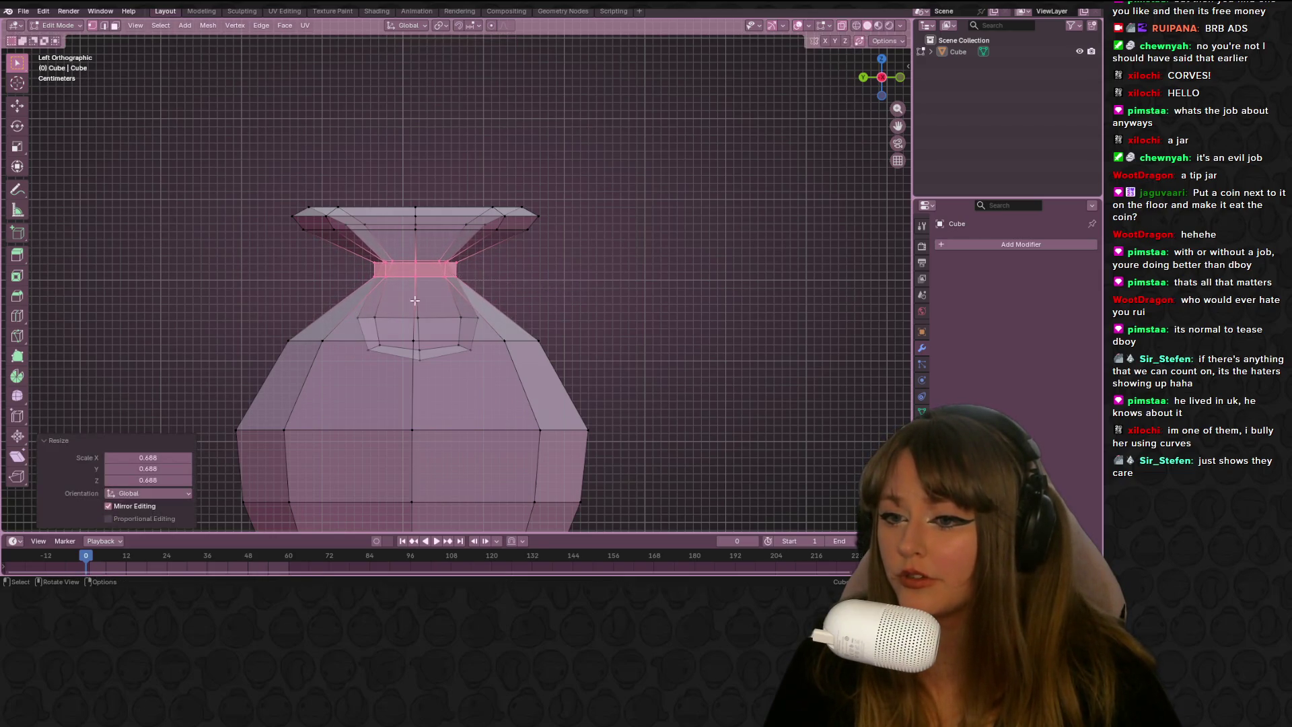
alt+click(513, 288)
key(g)
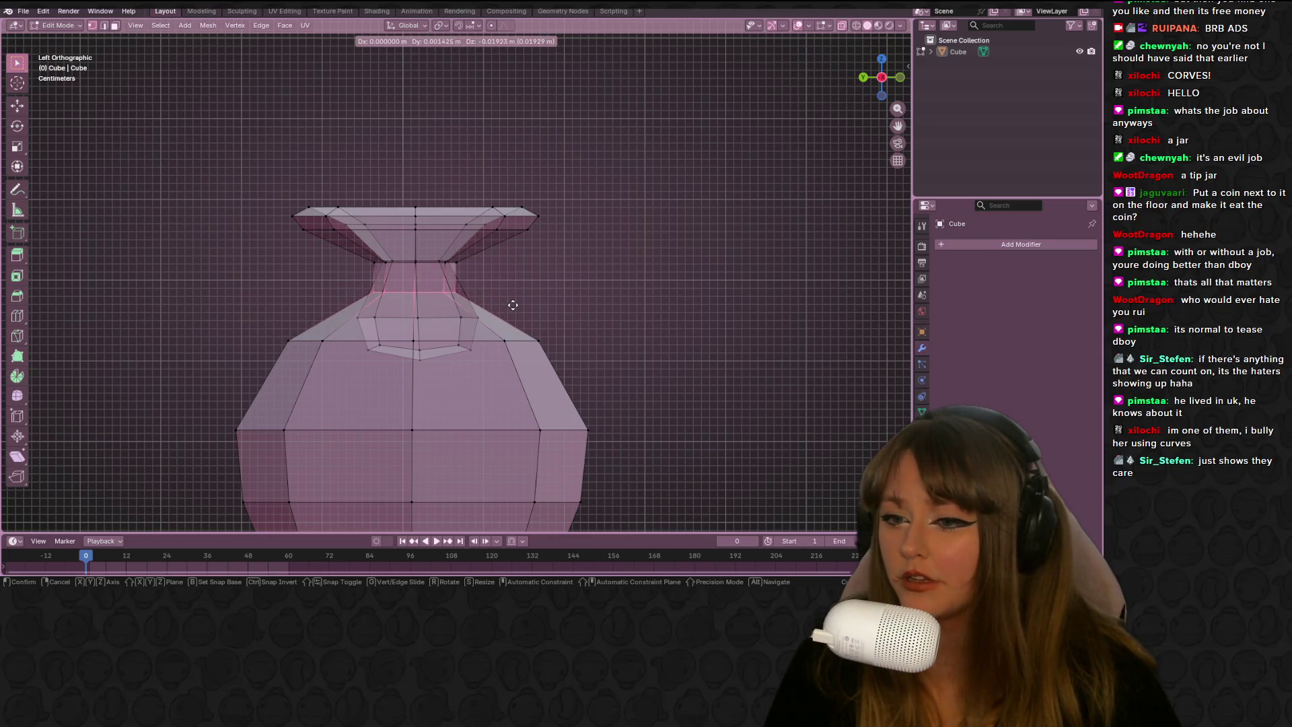
click(513, 306)
Scale a lower neck loop to 0.621 and enlarge the lower inner loop
alt+click(384, 321)
key(s)
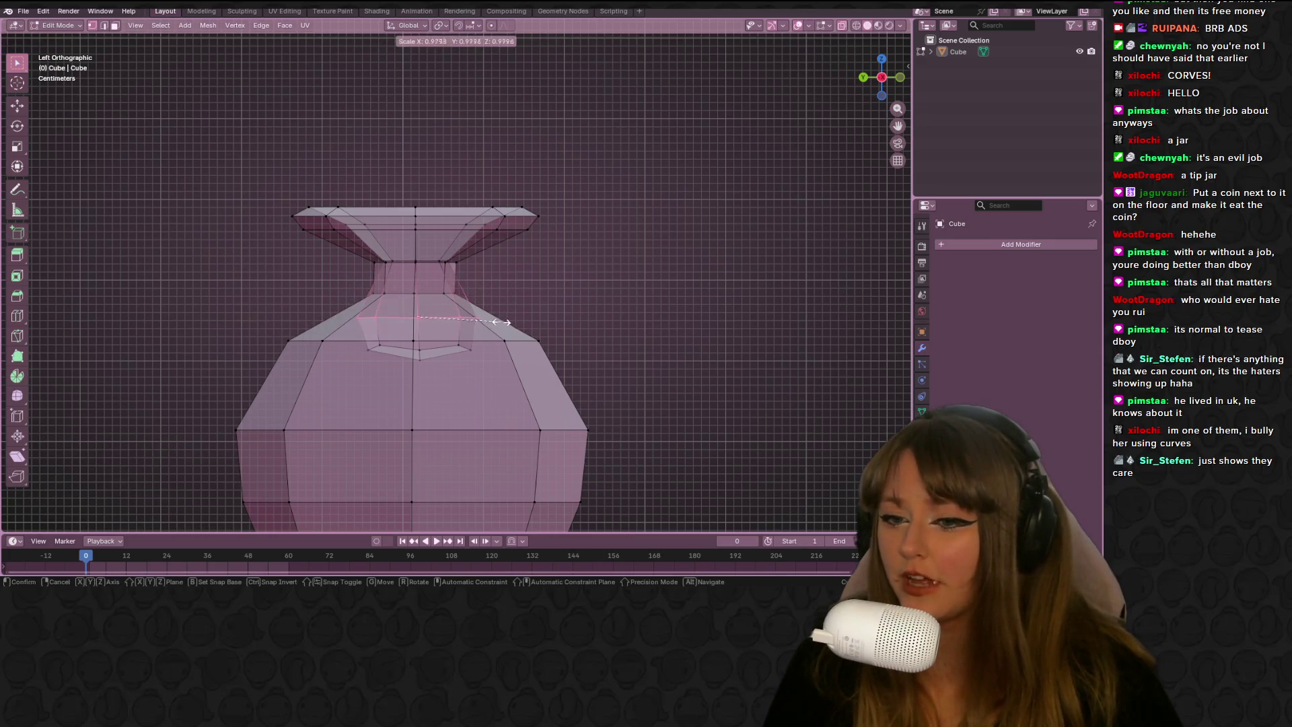
click(471, 319)
key(s)
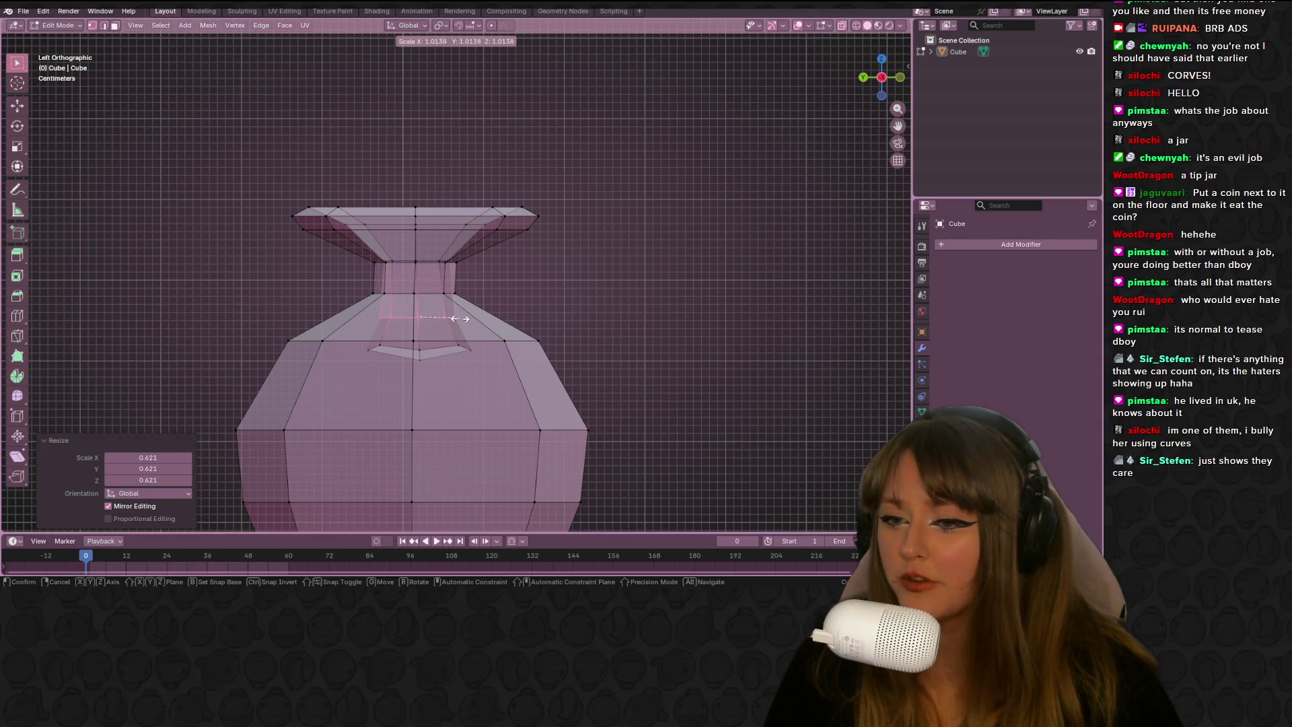
click(498, 316)
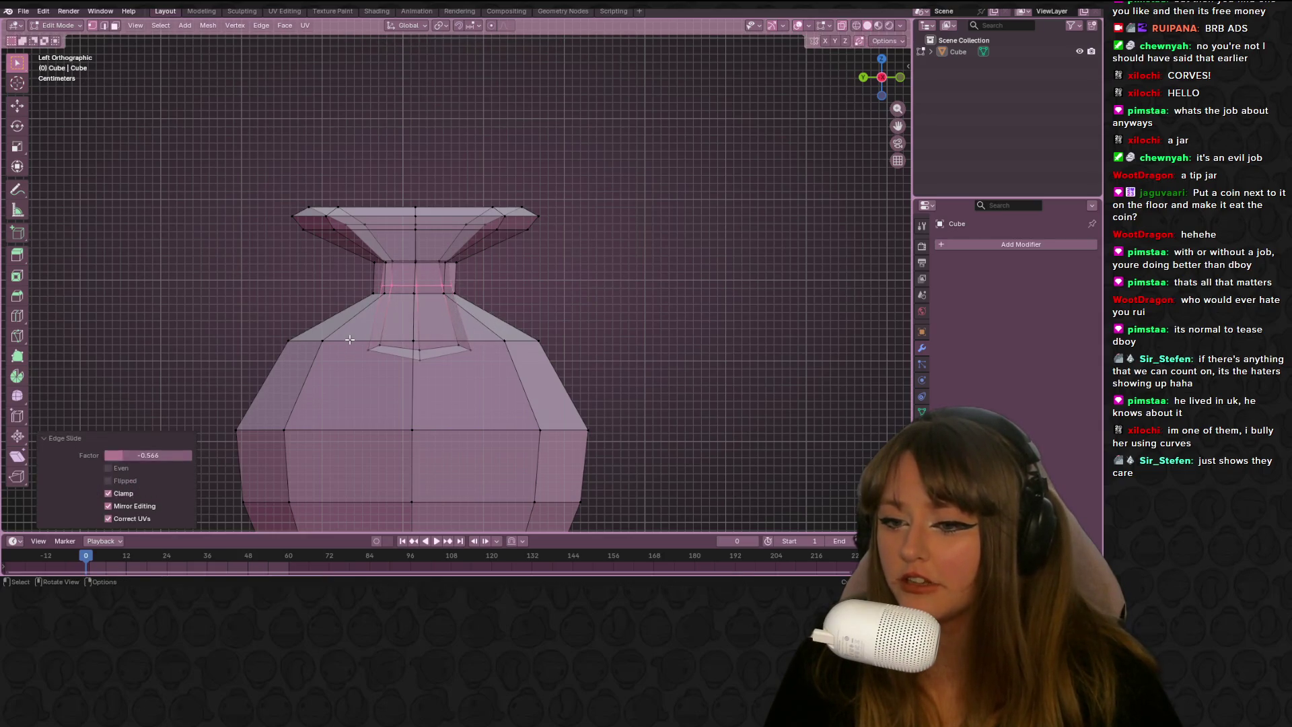
alt+click(502, 362)
key(s)
click(531, 367)
Widen the neck loop, then shrink and slightly nudge the top rim
drag(350, 288, 475, 311)
key(s)
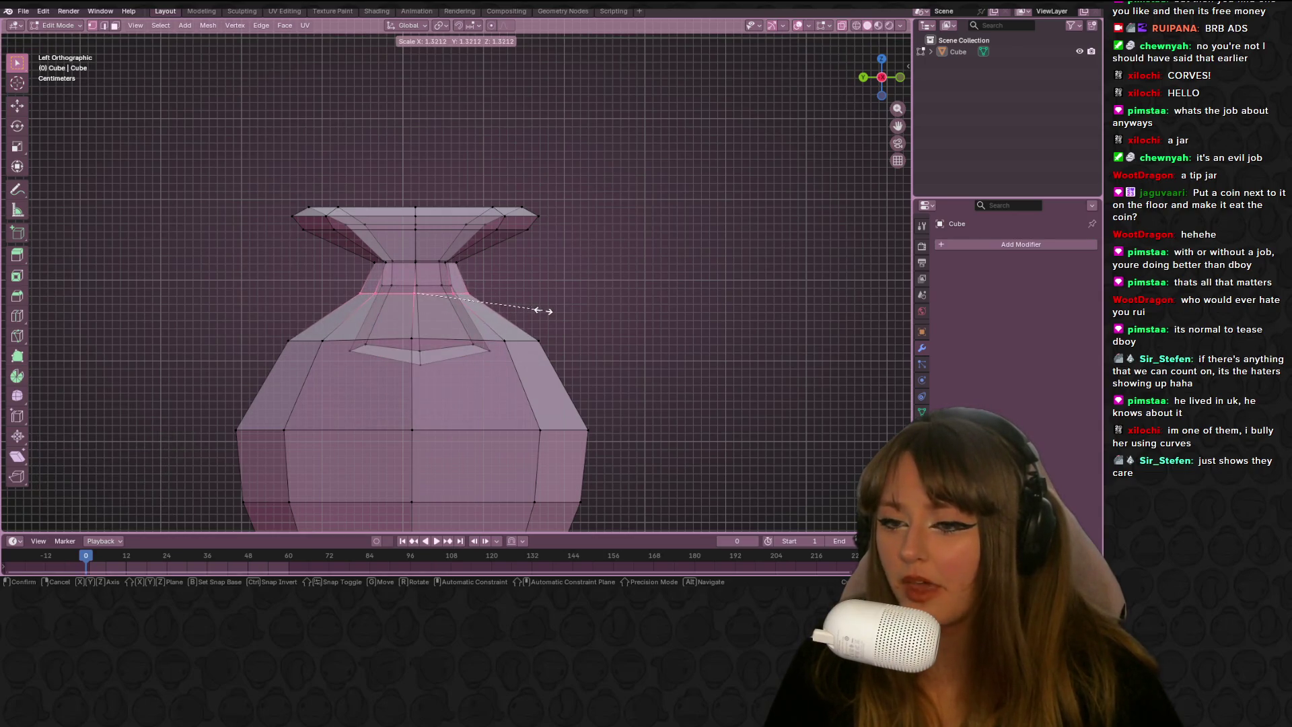
click(553, 307)
drag(222, 155, 585, 231)
click(623, 239)
drag(214, 160, 619, 242)
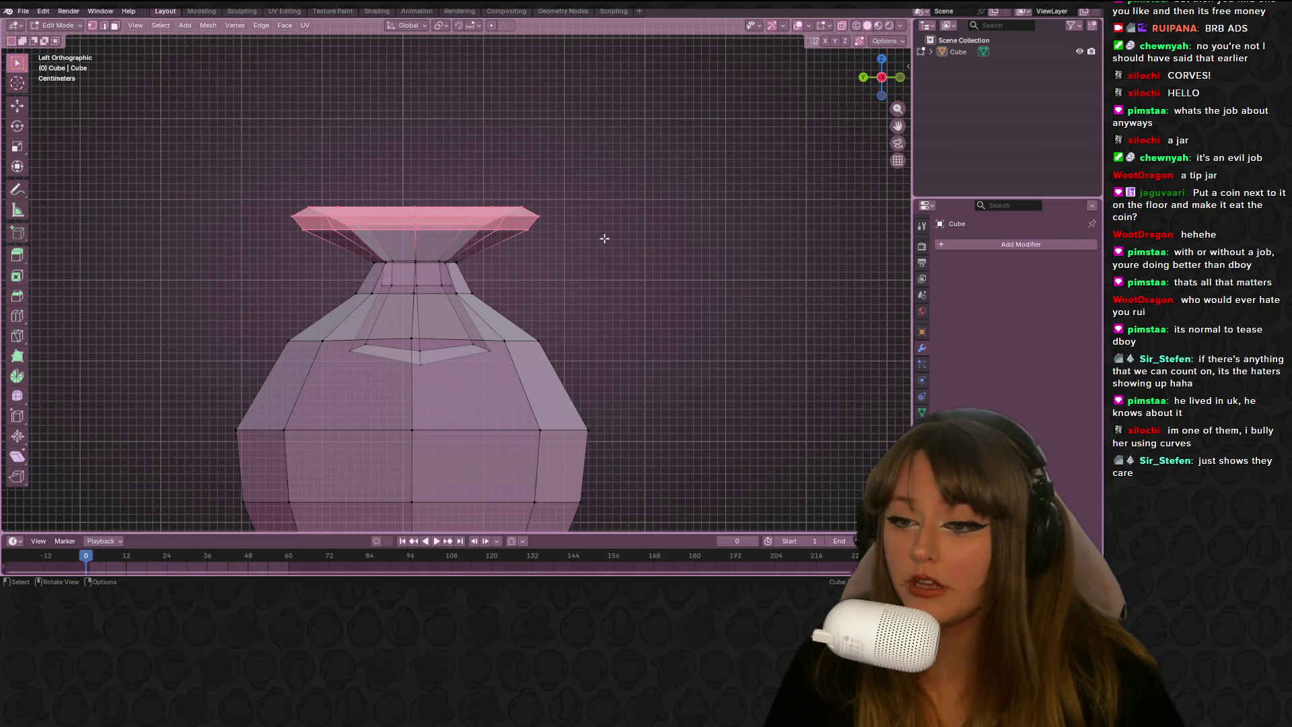
key(s)
click(569, 237)
key(g)
click(565, 236)
Raise the rim along Z and edge-slide its lower loop
drag(246, 145, 540, 224)
key(g)
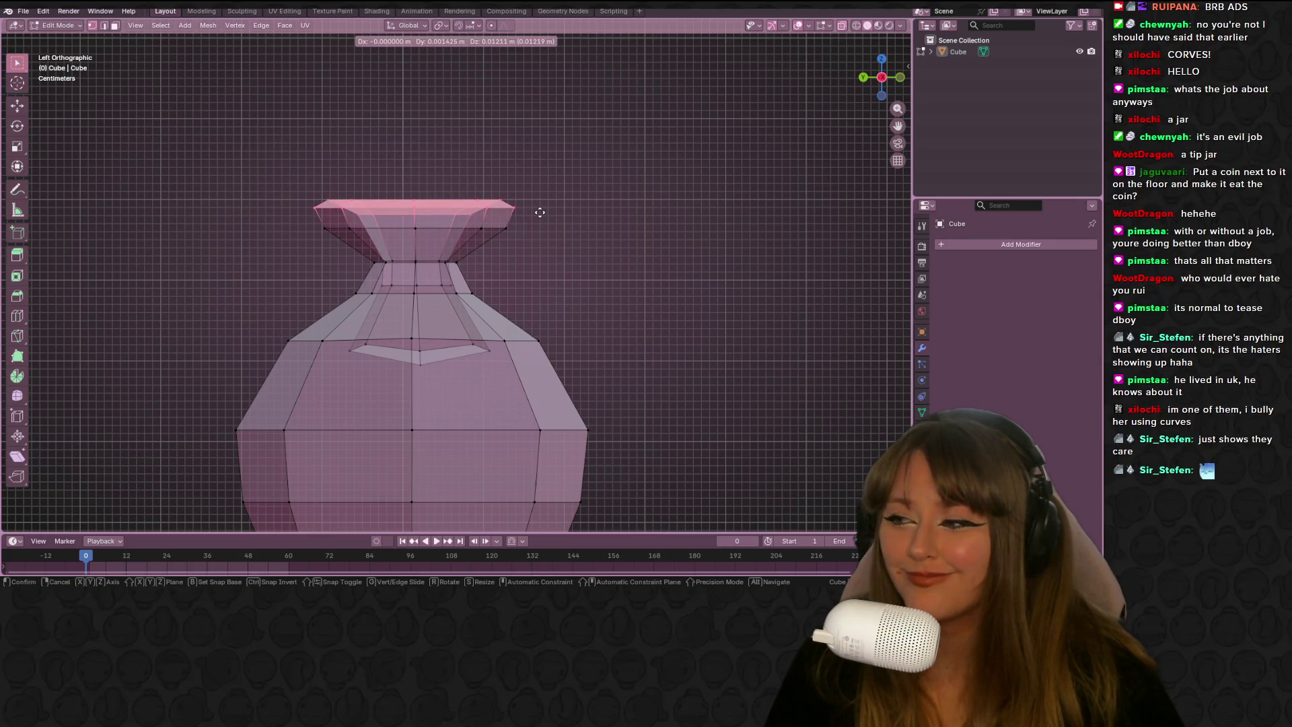
key(z)
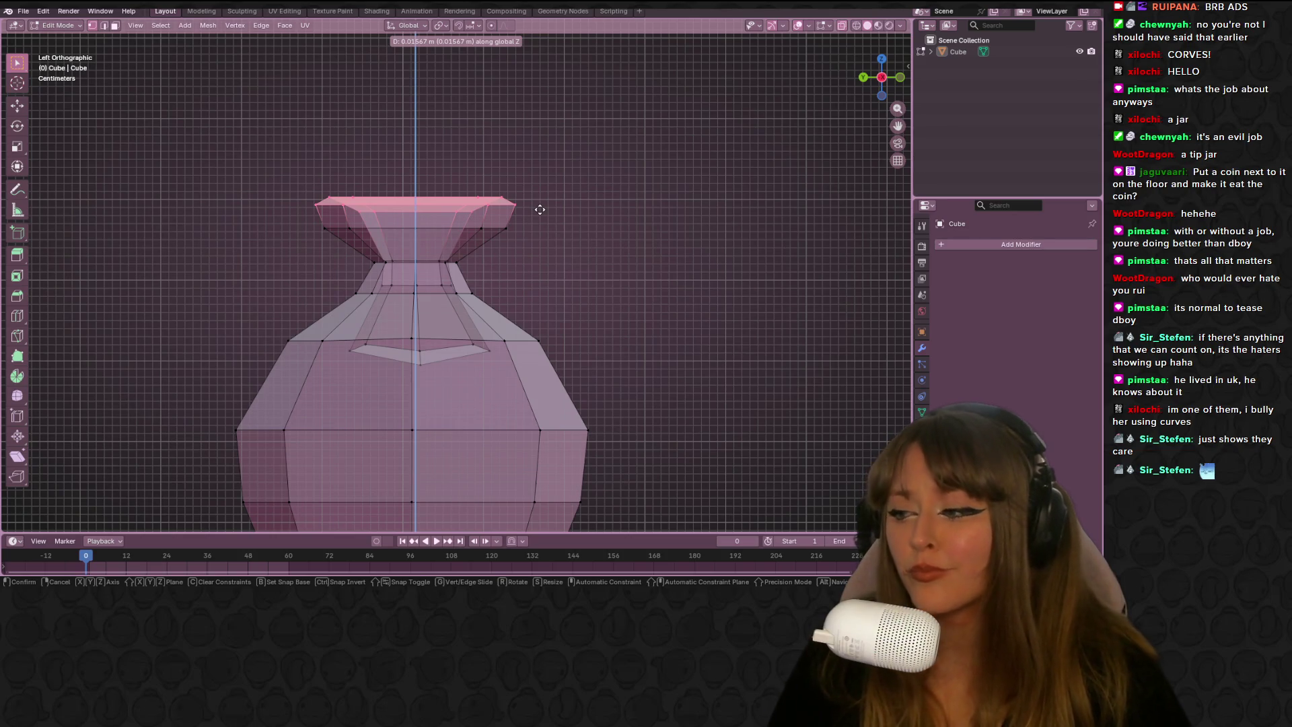
click(540, 209)
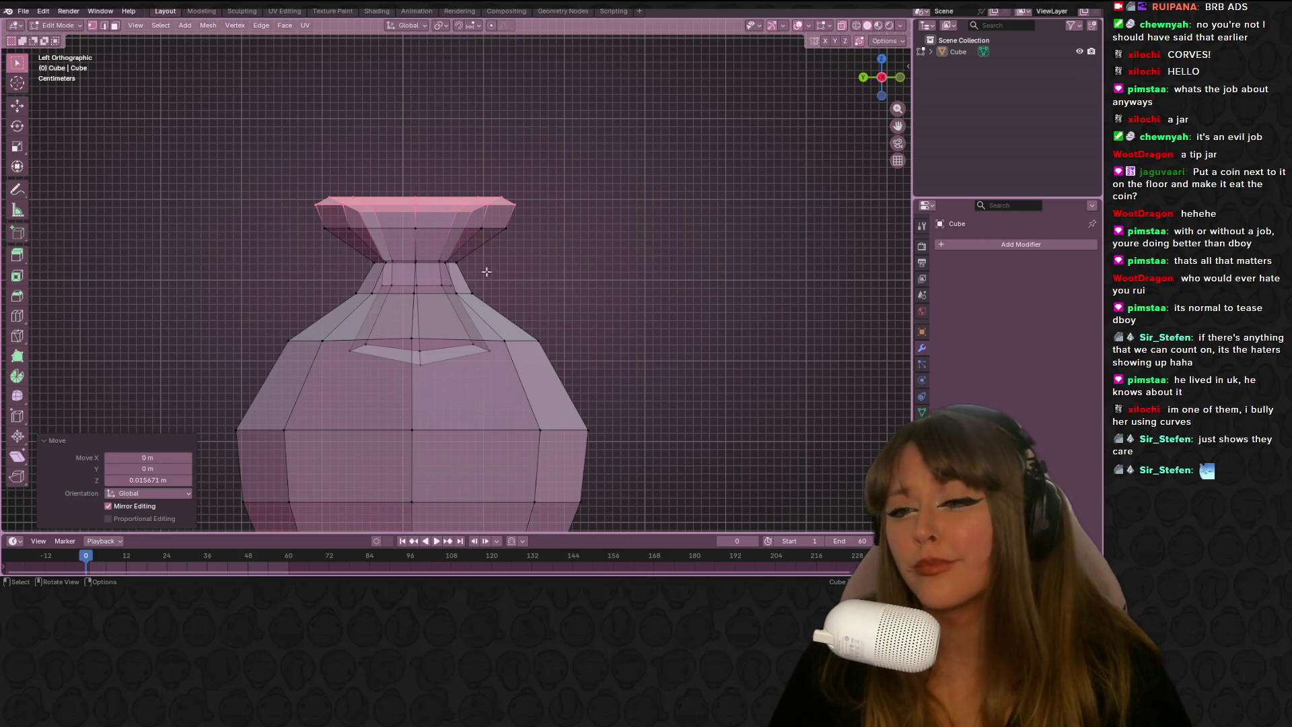
drag(285, 216, 606, 251)
key(g)
key(g)
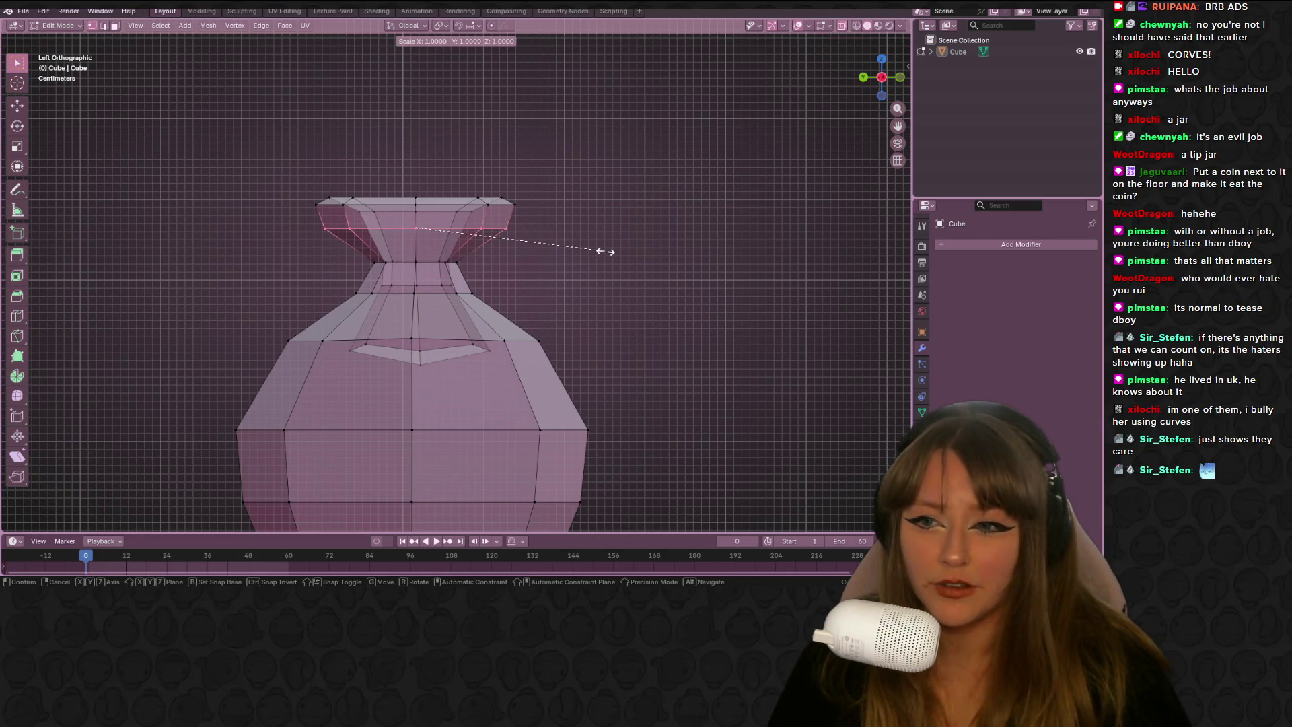
click(605, 259)
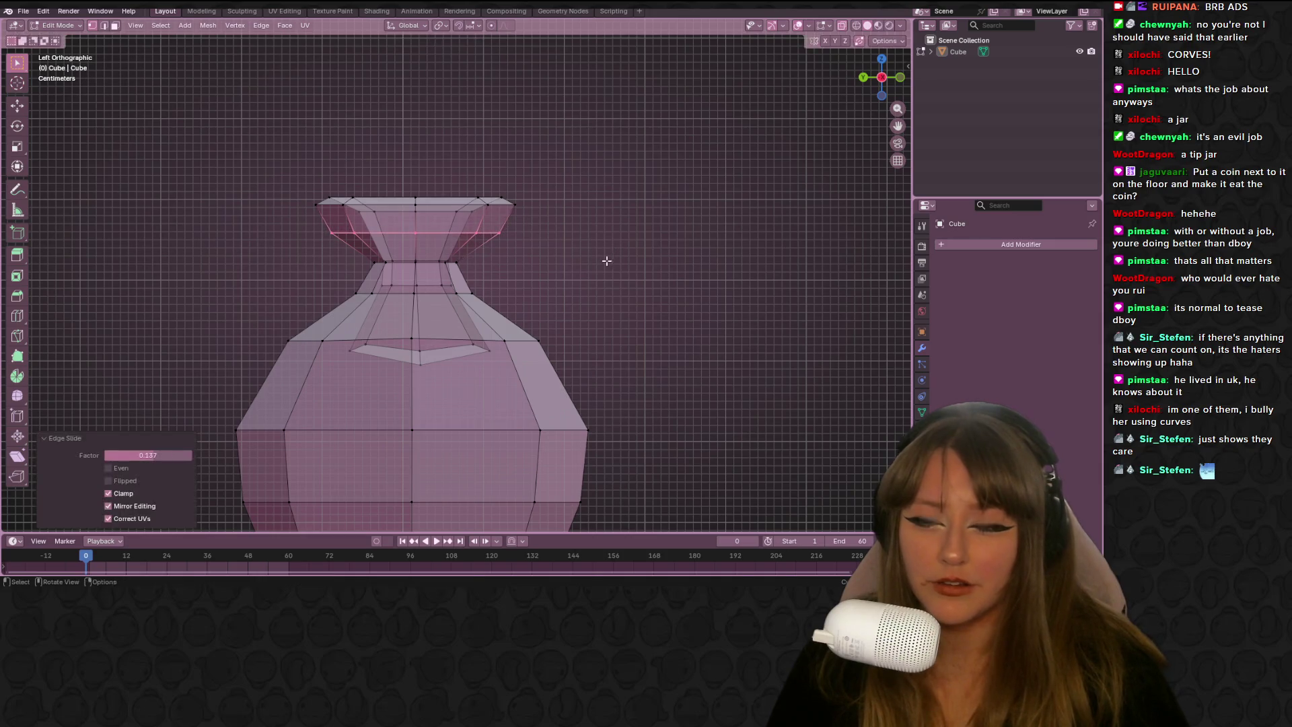
key(g)
key(Escape)
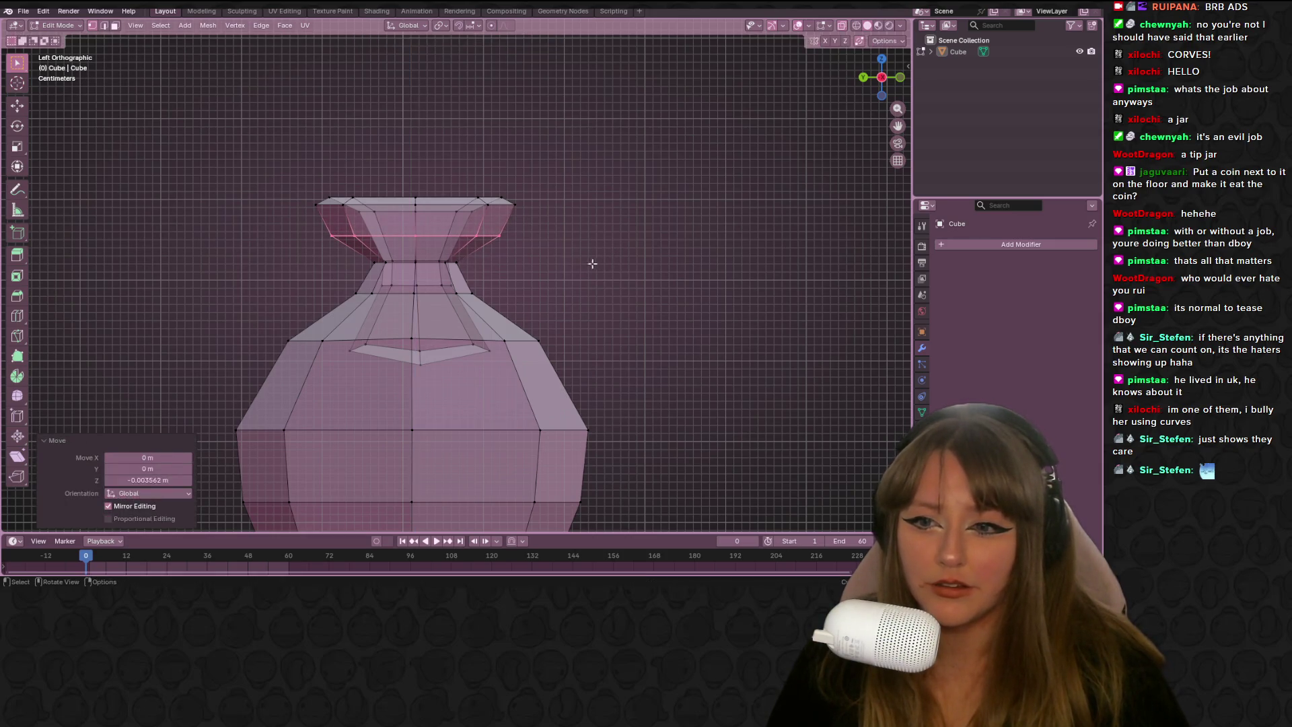
Lower the waist loop slightly and return the vase to Object Mode
click(375, 263)
alt+click(372, 264)
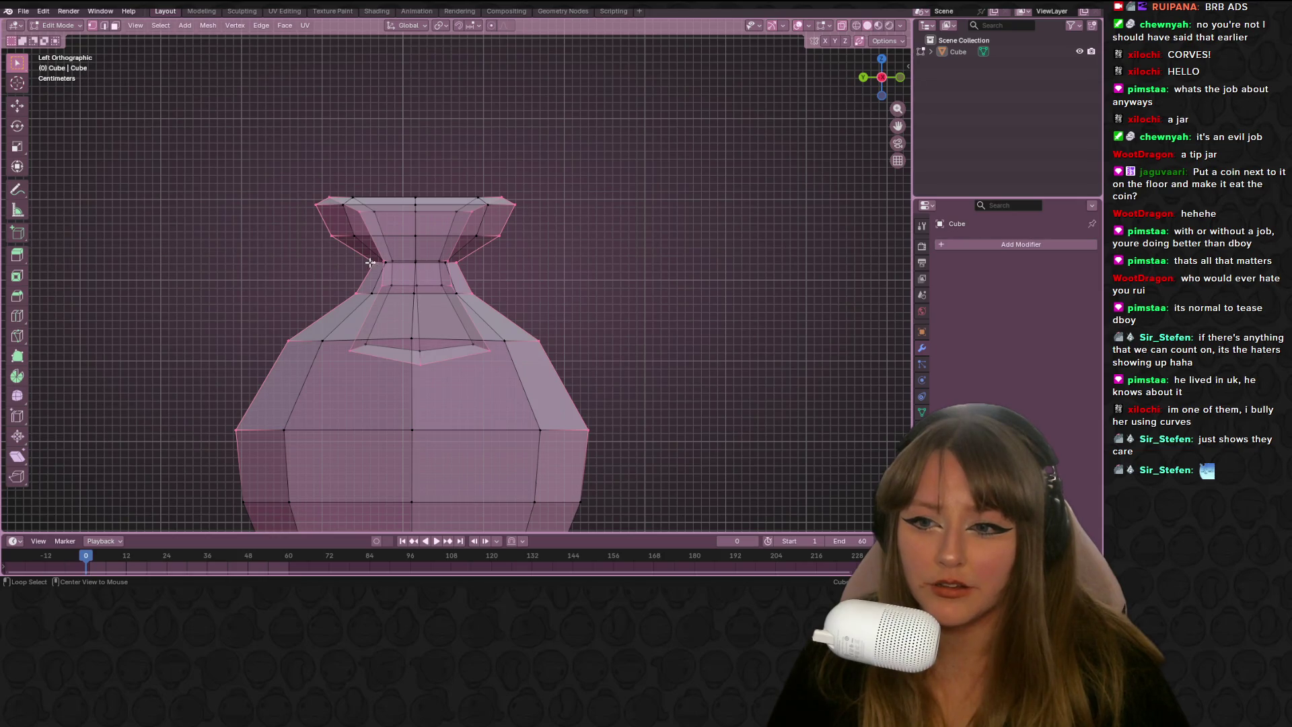
alt+click(372, 264)
key(g)
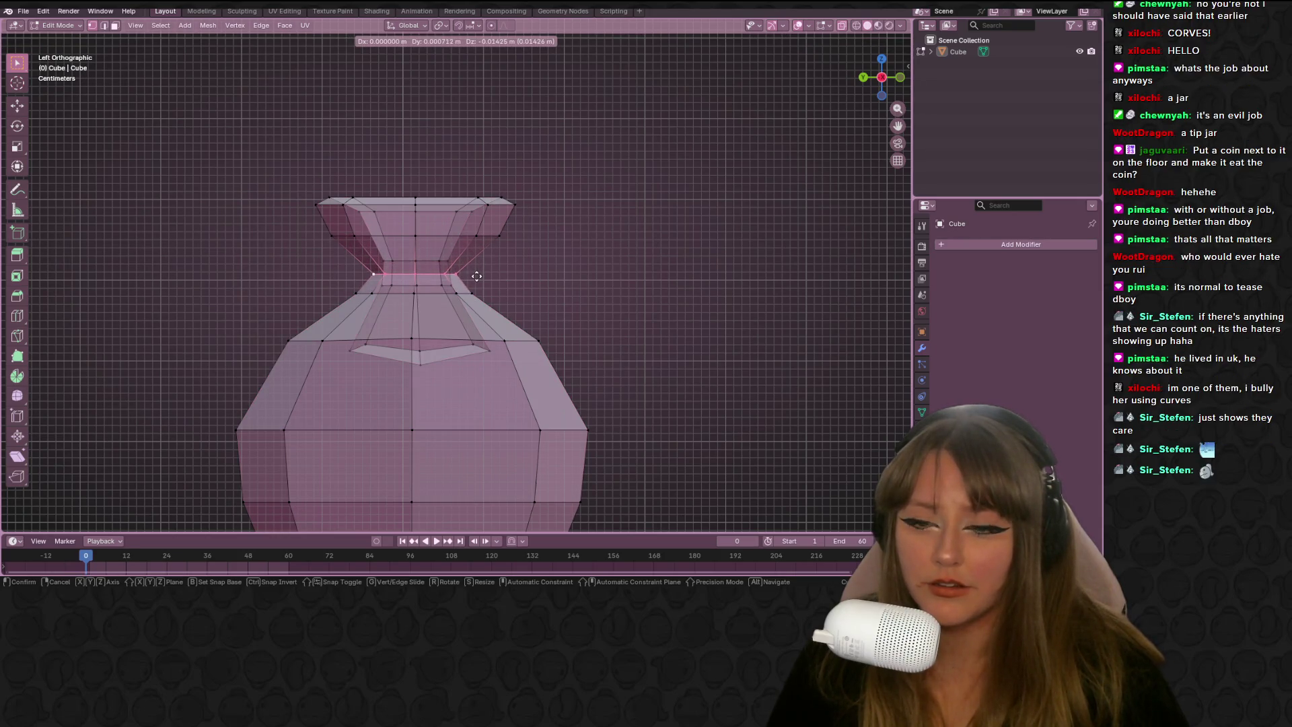
click(476, 276)
key(Tab)
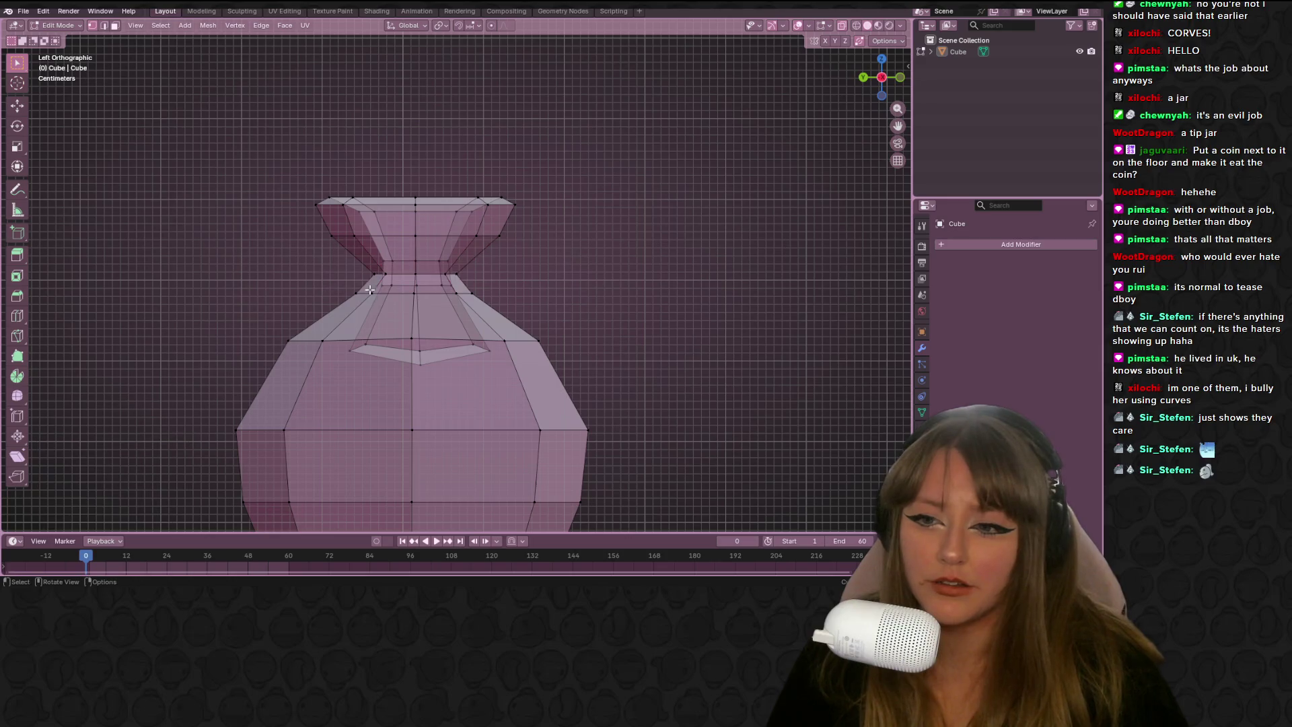
mouse_move(604, 260)
middle_down()
mouse_move(566, 290)
mouse_move(575, 187)
mouse_move(475, 124)
mouse_move(649, 101)
mouse_move(579, 119)
middle_up()
click(495, 341)
Scale the shoulder edge loop to 0.763 in Back Orthographic view
key(Tab)
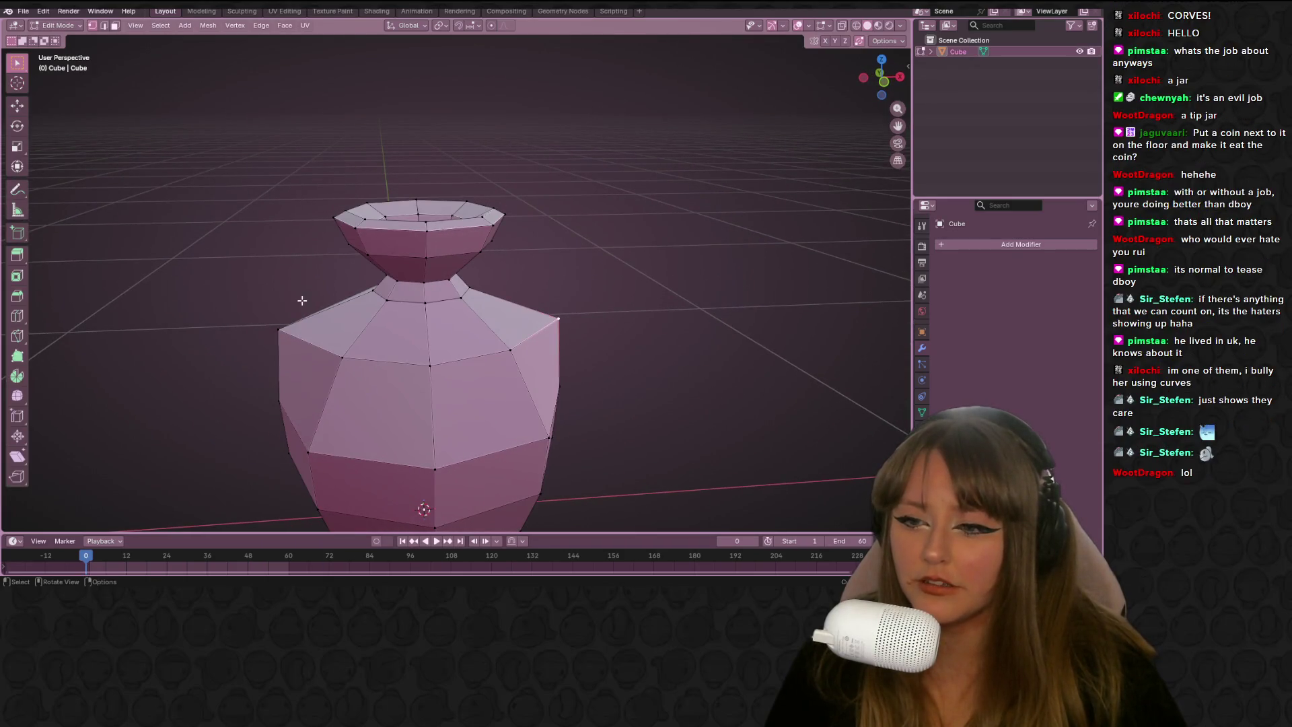
mouse_move(319, 317)
middle_down()
mouse_move(562, 323)
mouse_move(582, 271)
middle_up()
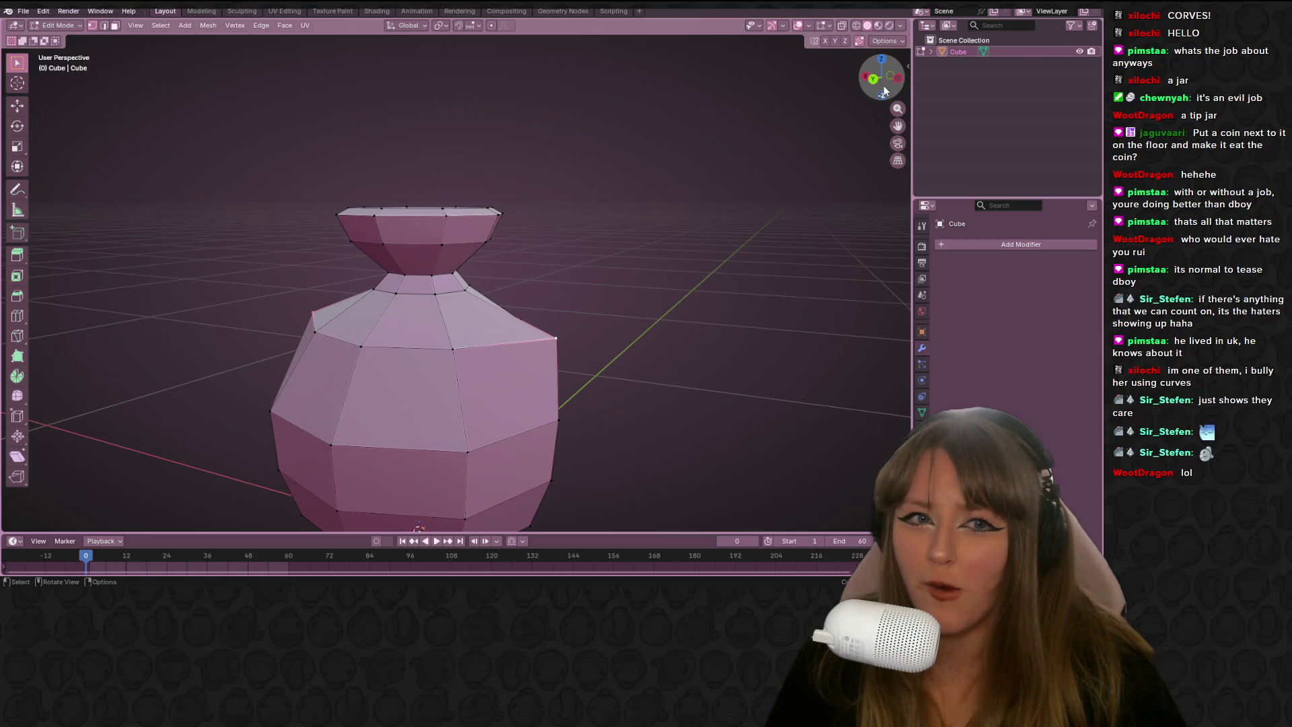
click(876, 79)
key(s)
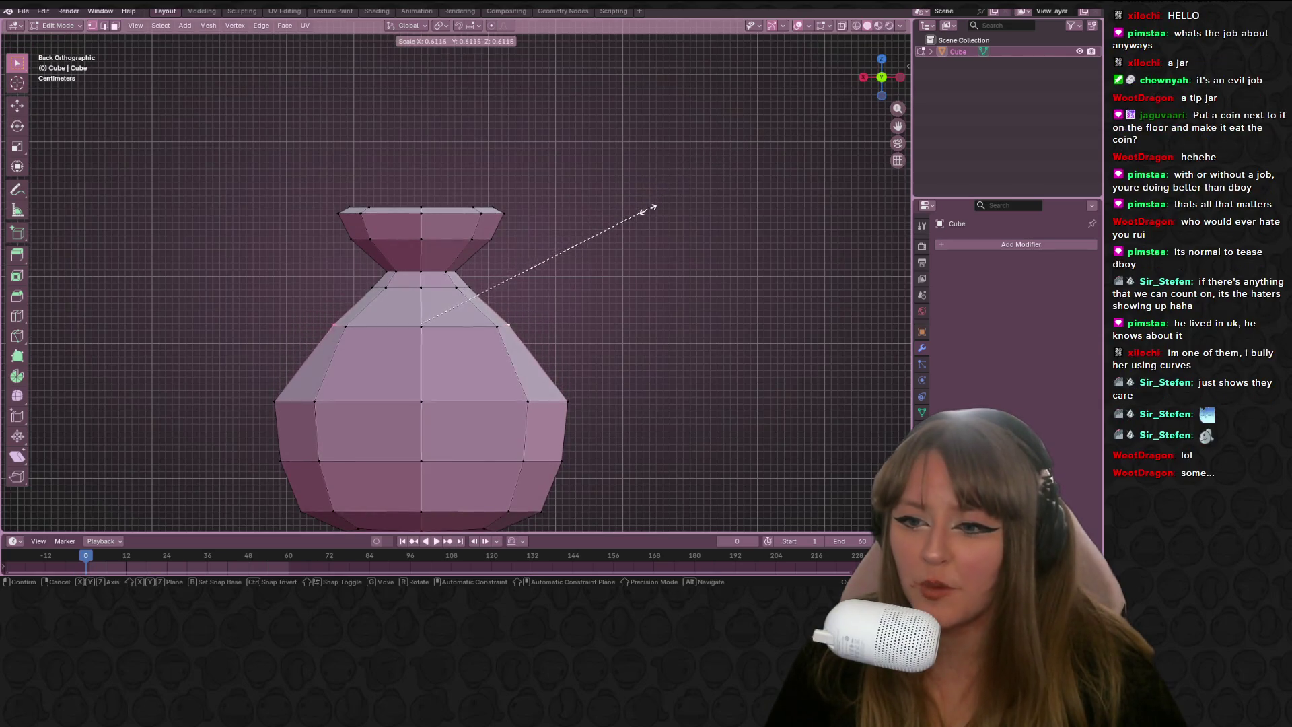
click(717, 197)
mouse_move(718, 195)
middle_down()
mouse_move(593, 350)
mouse_move(538, 323)
mouse_move(514, 340)
mouse_move(559, 309)
mouse_move(584, 139)
middle_up()
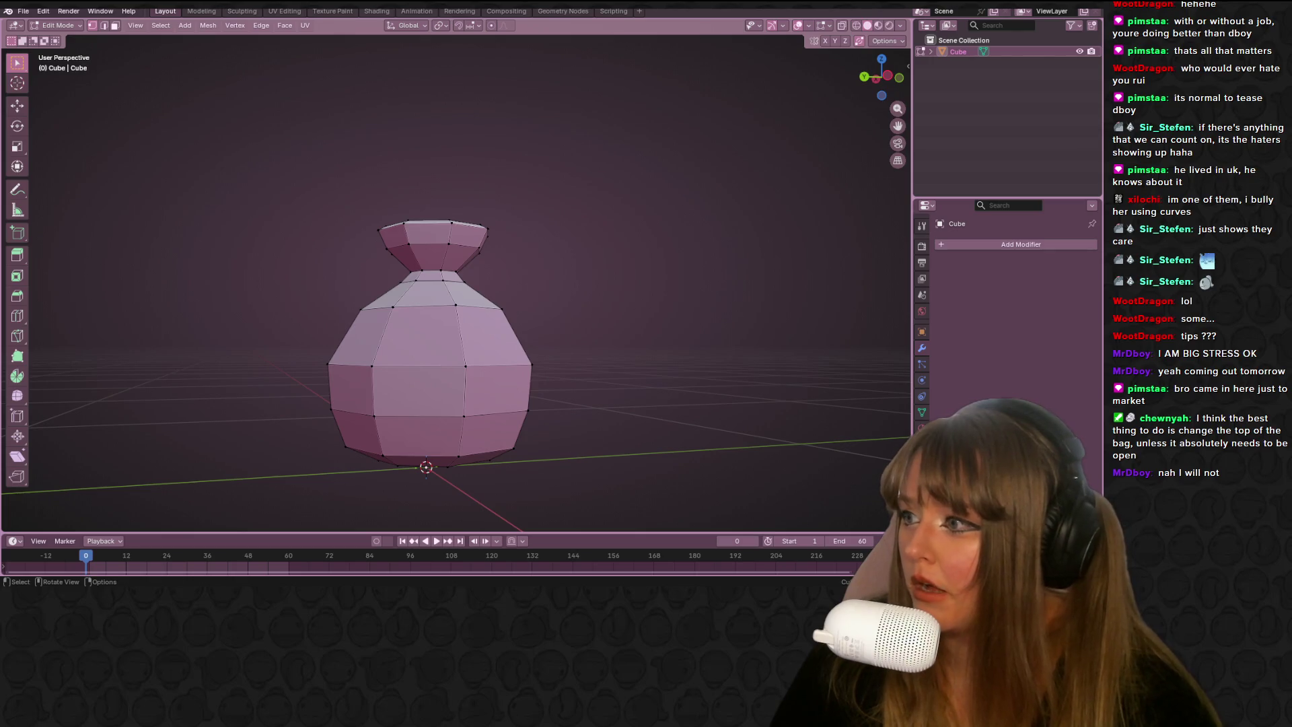
Drag the MR FARMBOY Steam store window up over Blender
drag(498, 114, 491, 43)
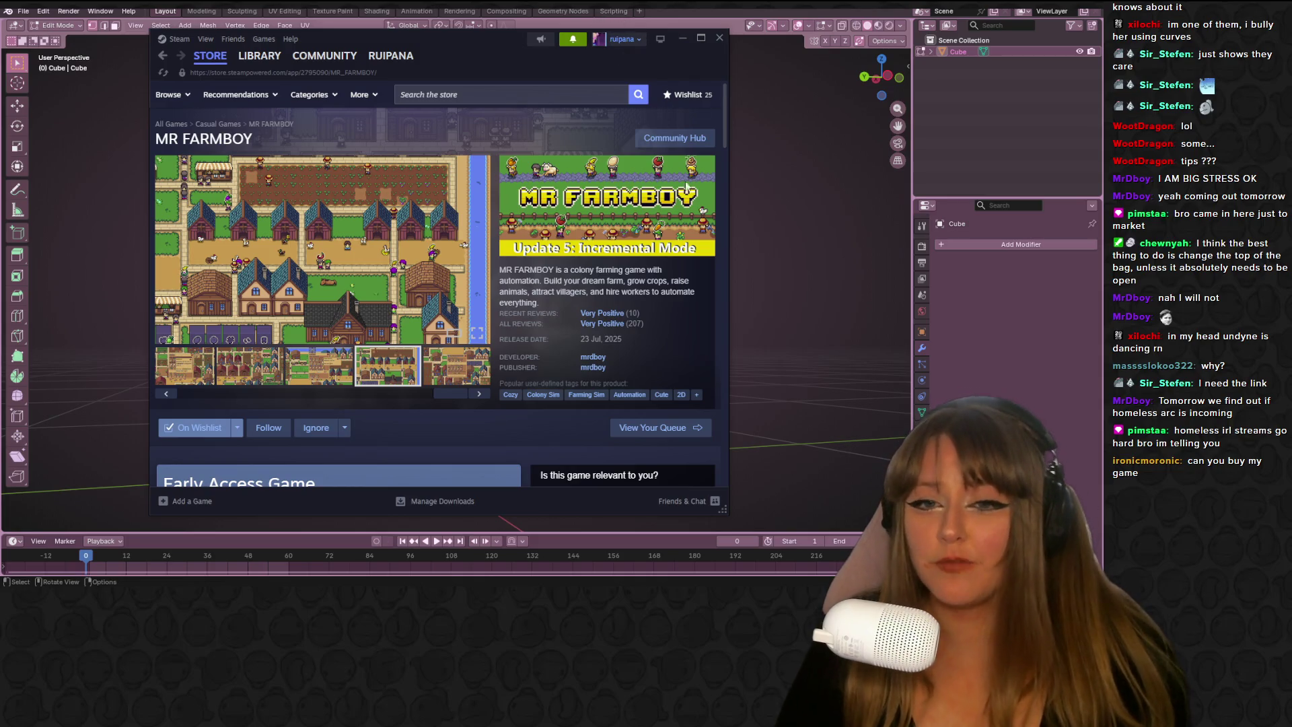
Scroll down through the MR FARMBOY store page reviews to read them
scroll(584, 324, down, 3)
scroll(584, 324, down, 3)
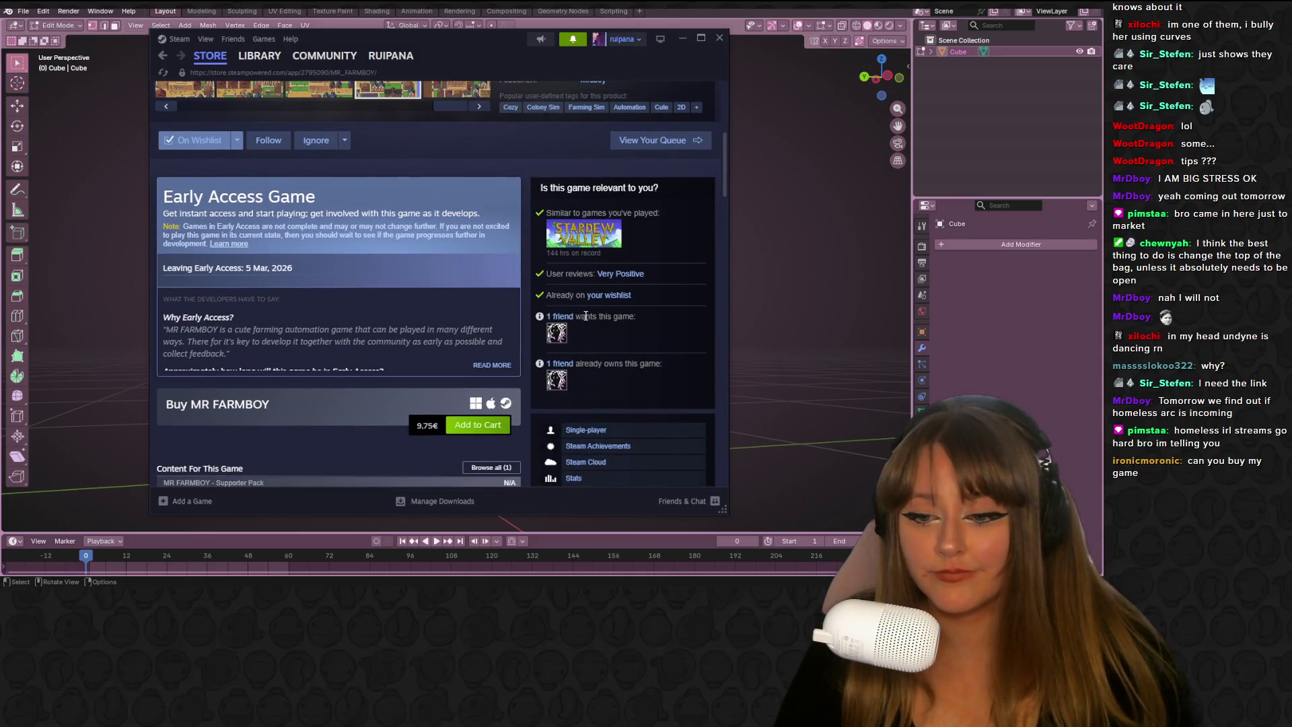
scroll(585, 317, down, 3)
scroll(584, 322, down, 3)
scroll(582, 325, up, 3)
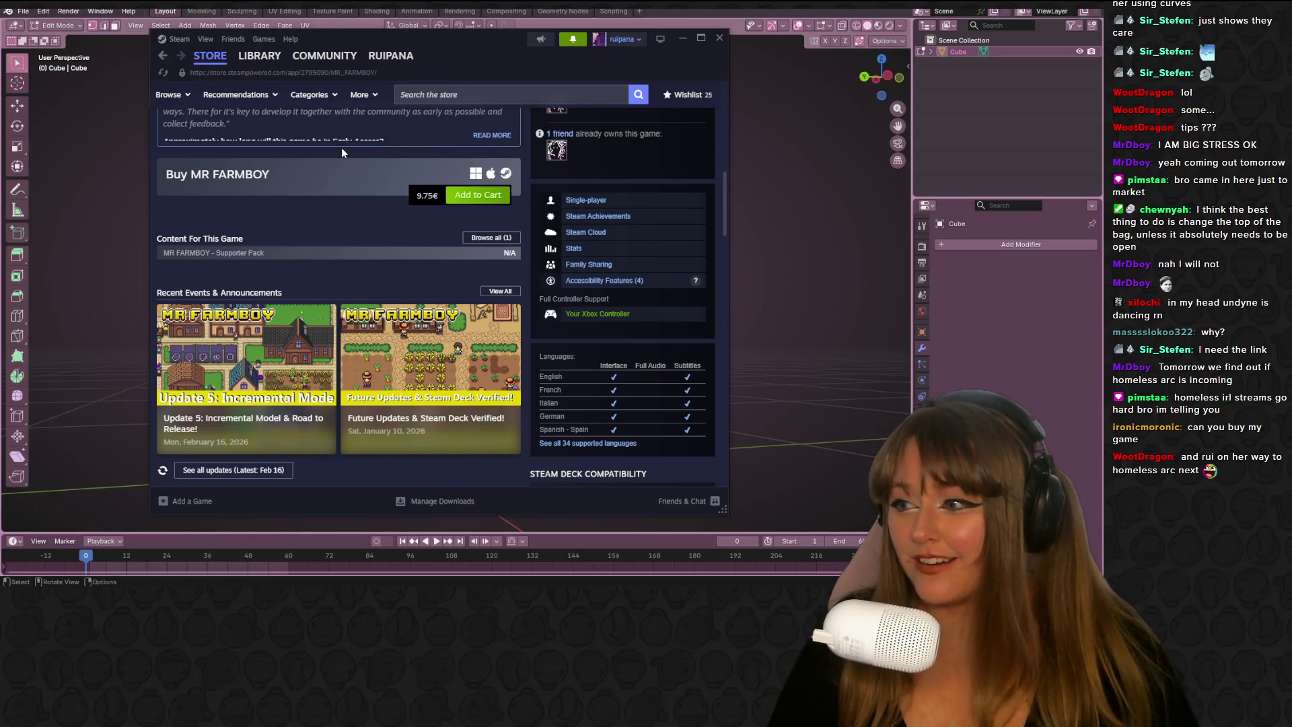
mouse_move(455, 306)
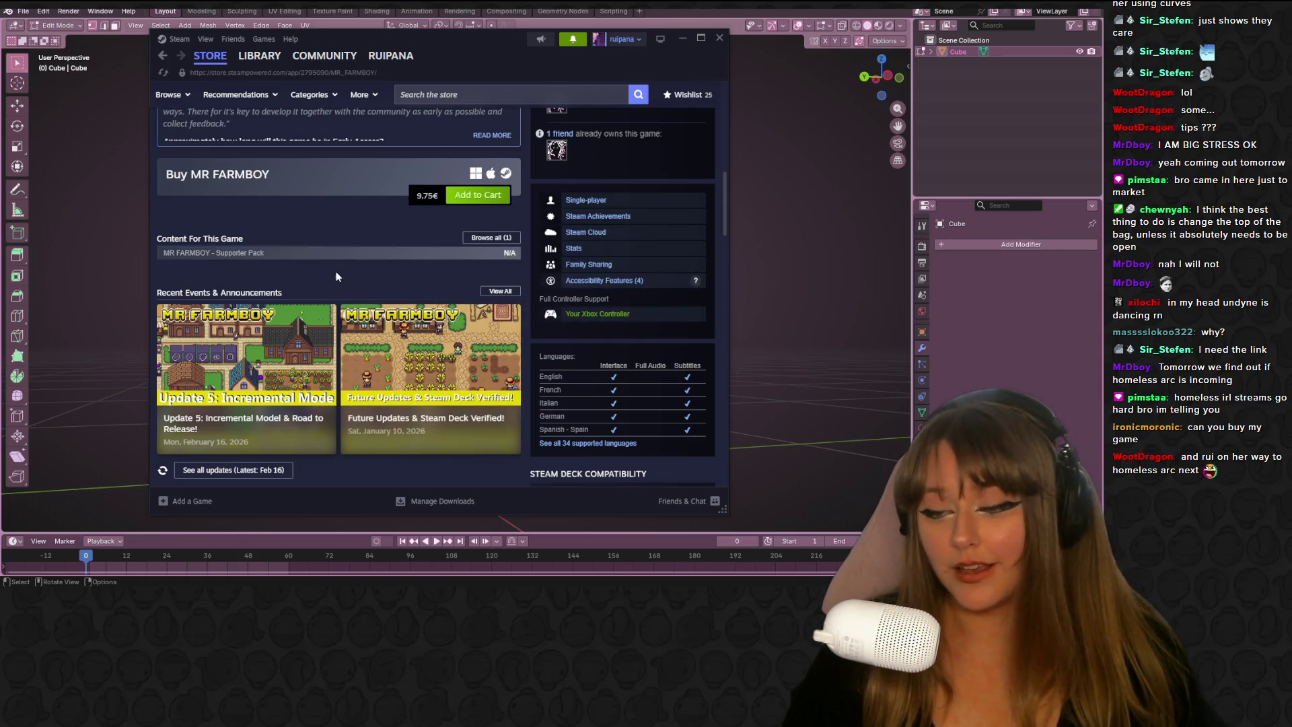
scroll(350, 278, down, 5)
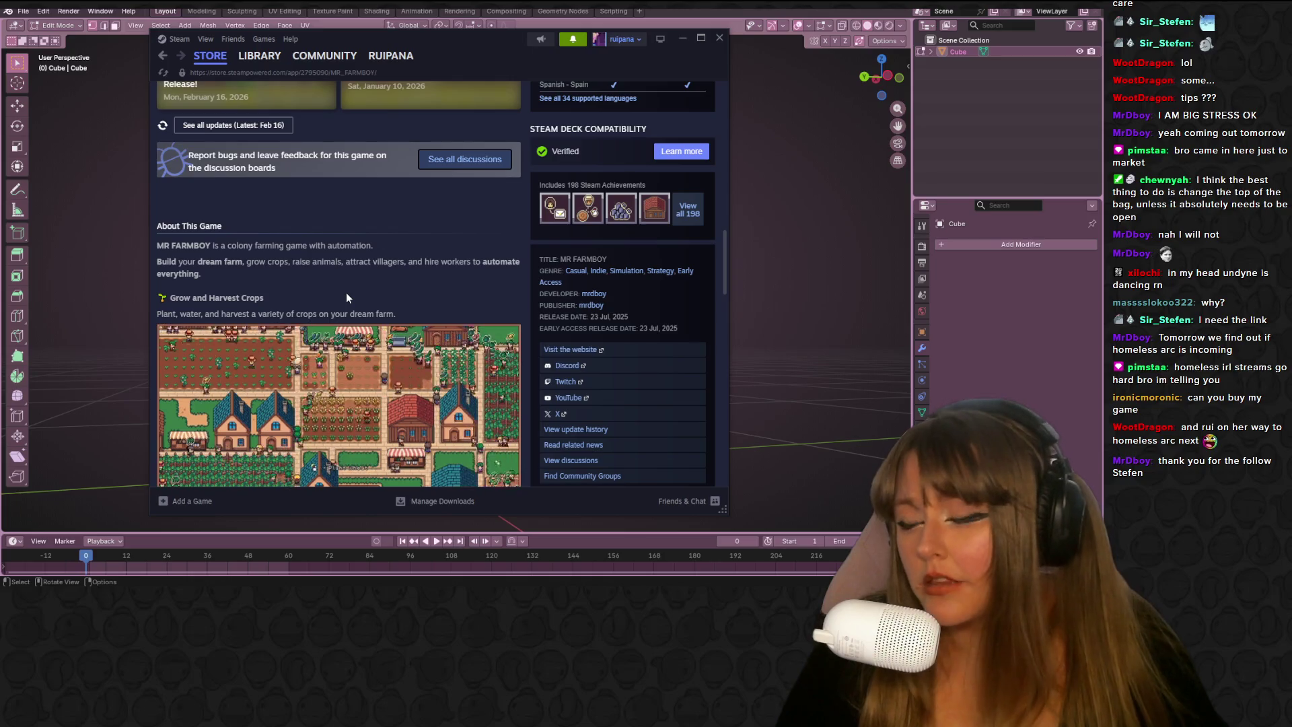
scroll(345, 297, up, 1)
scroll(346, 292, up, 10)
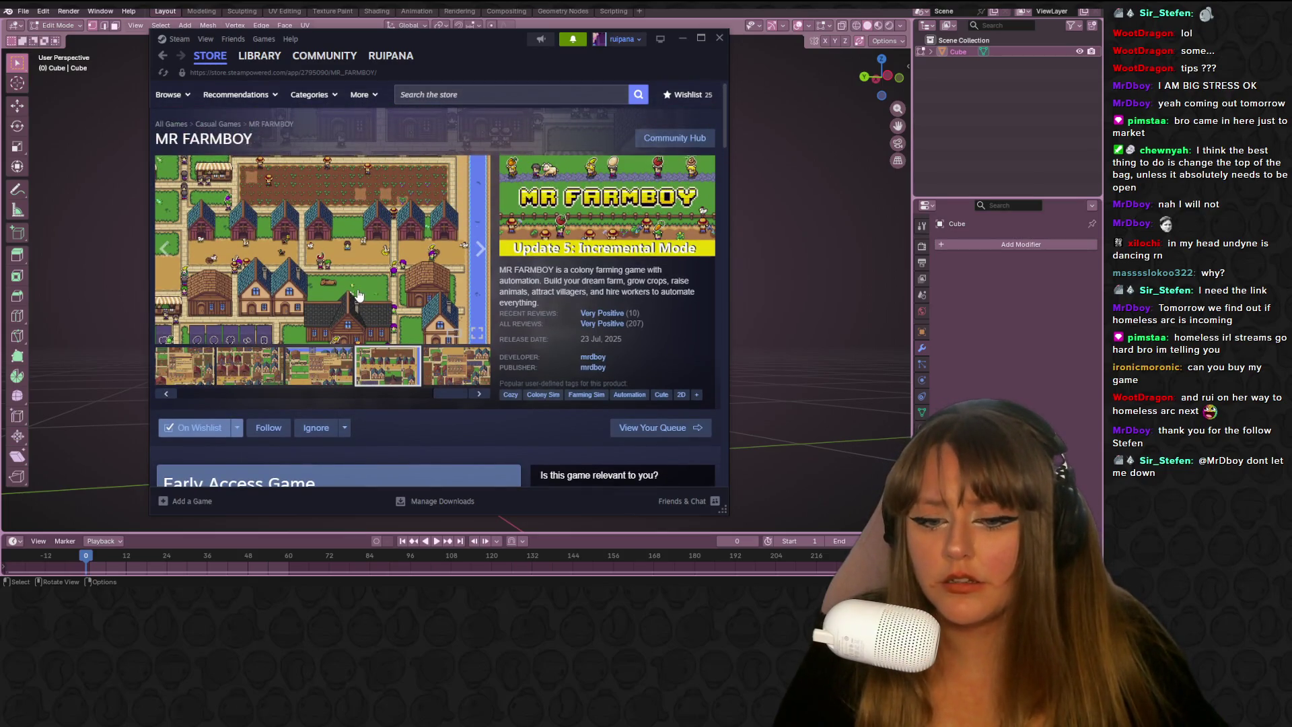
scroll(358, 296, down, 5)
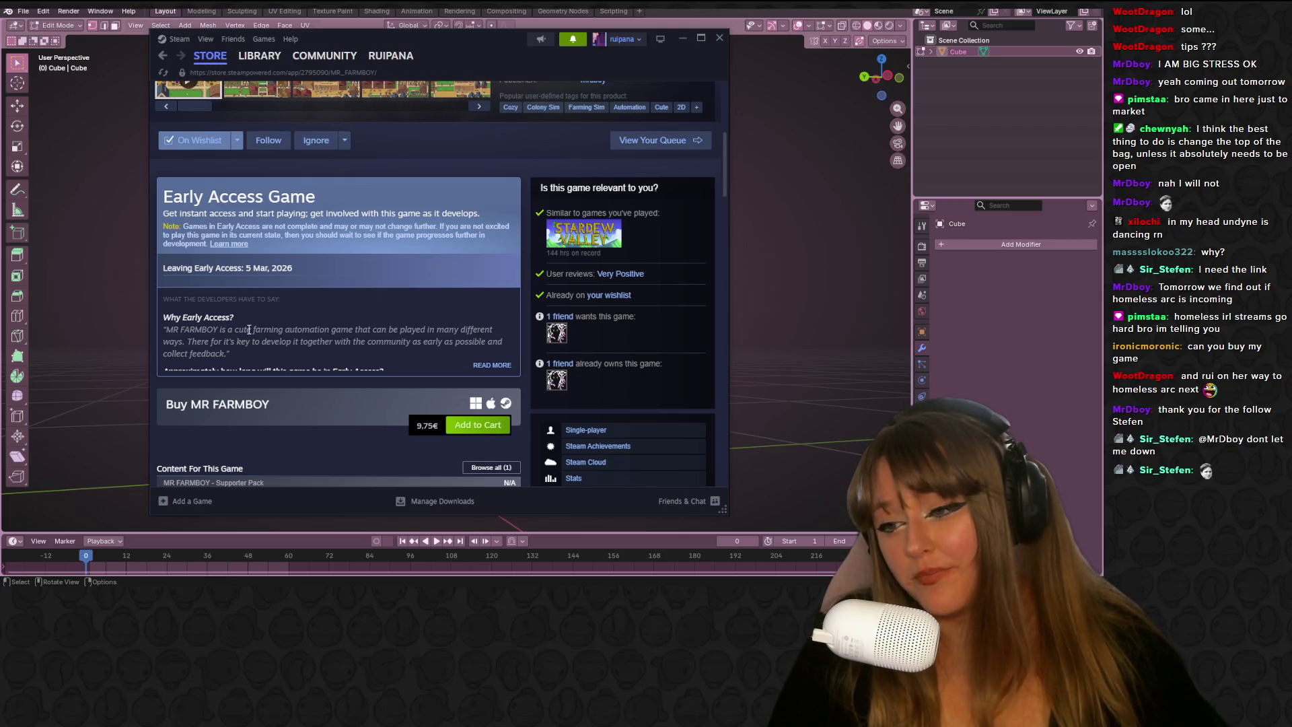
scroll(251, 329, down, 5)
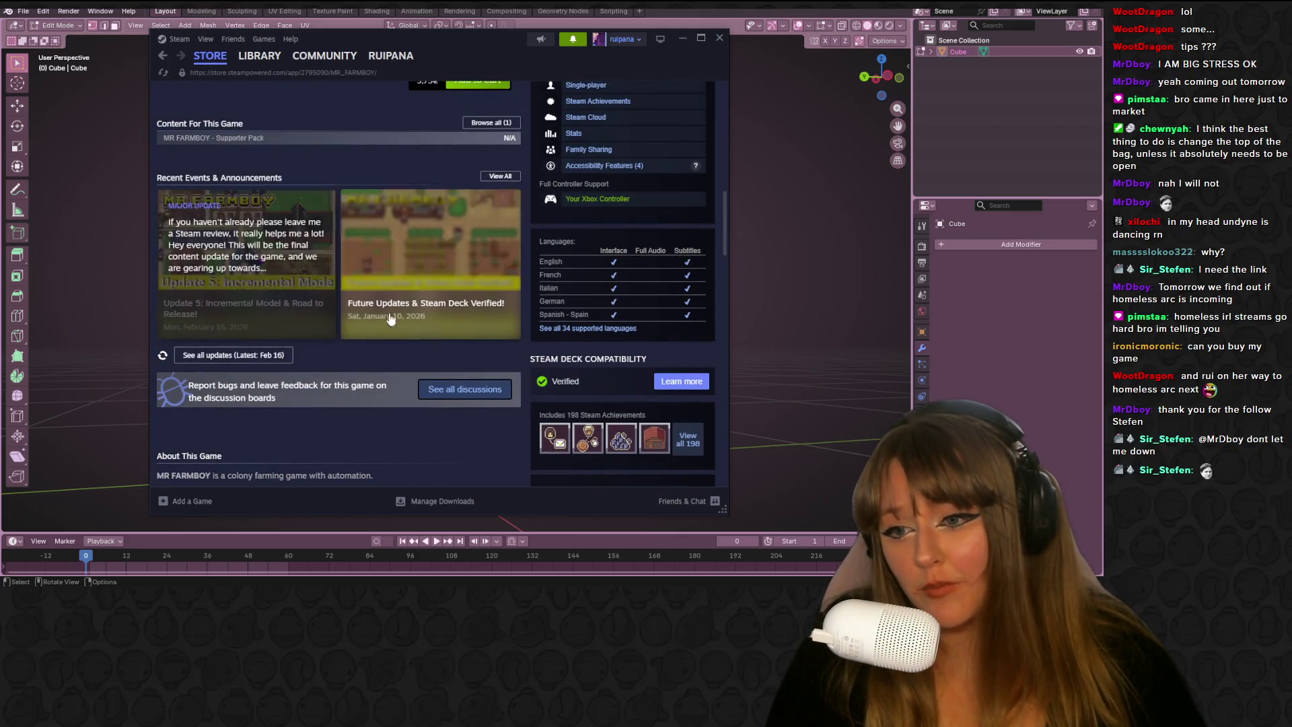
scroll(375, 323, down, 6)
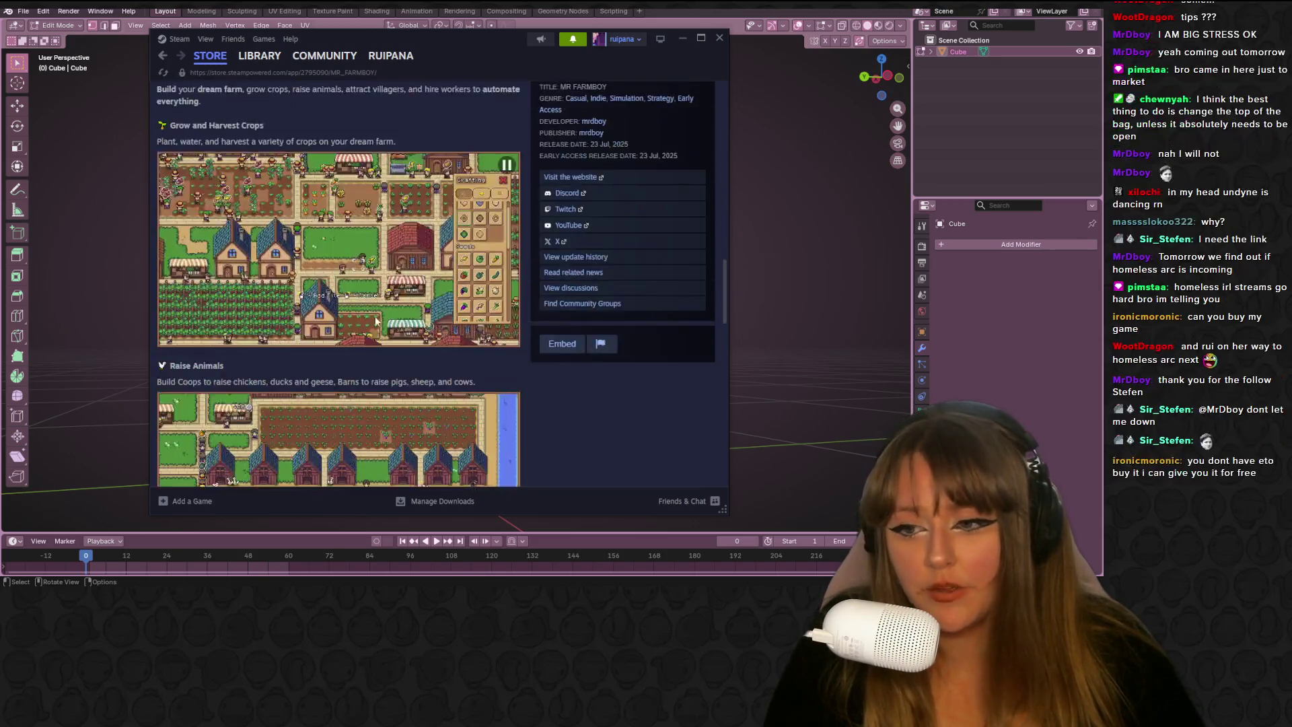
scroll(375, 321, down, 15)
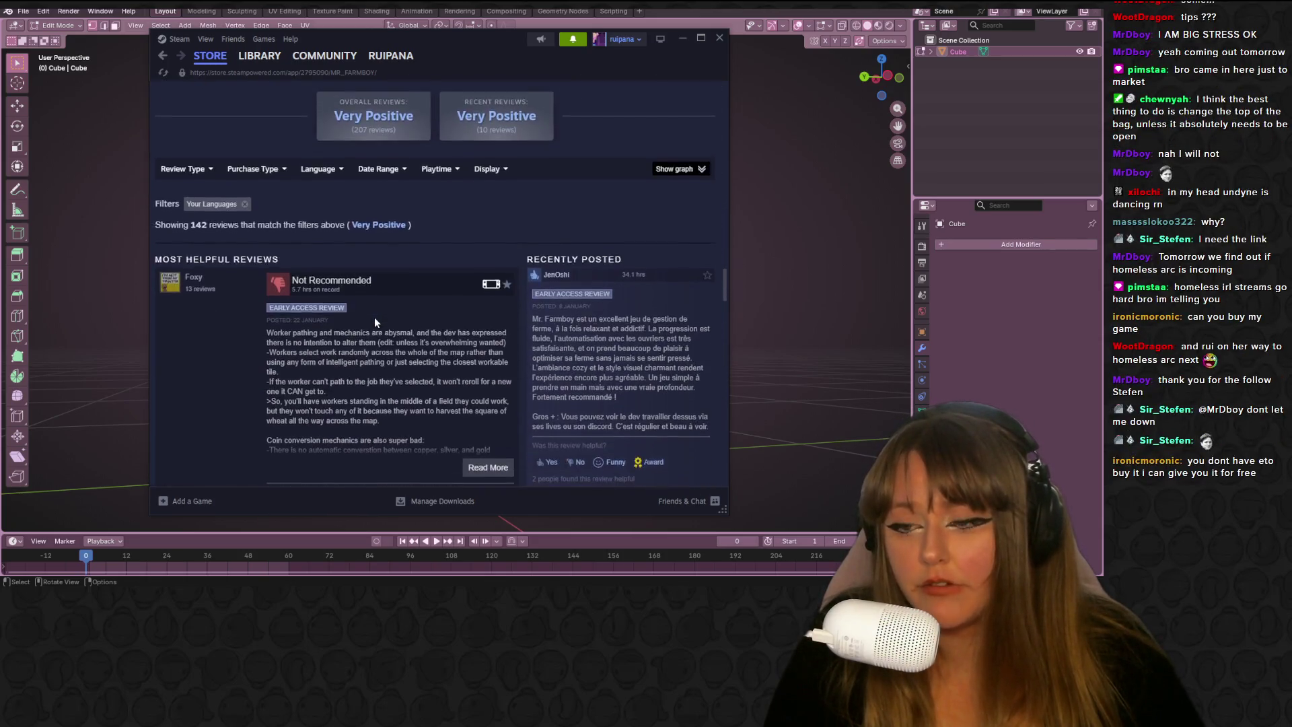
scroll(374, 317, down, 8)
scroll(345, 268, down, 3)
Highlight part of the first review's text, then clear the selection
drag(264, 182, 357, 181)
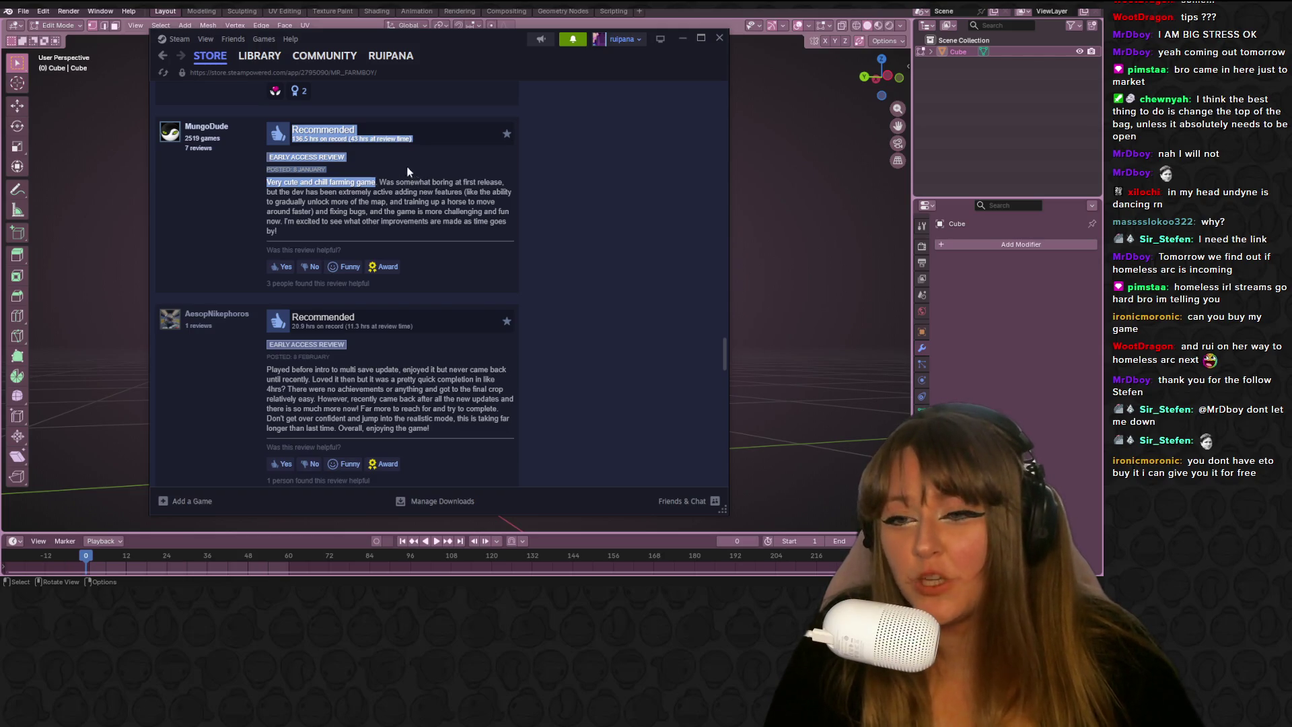
drag(382, 180, 443, 192)
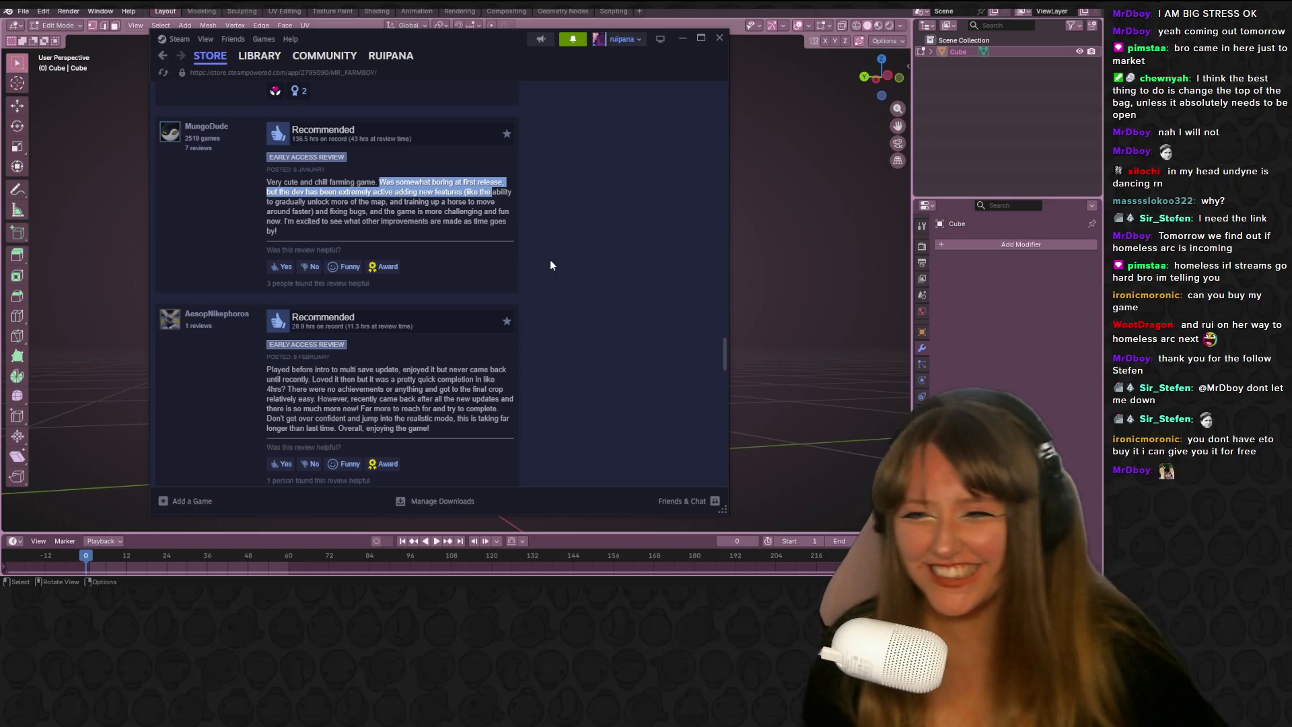
click(492, 394)
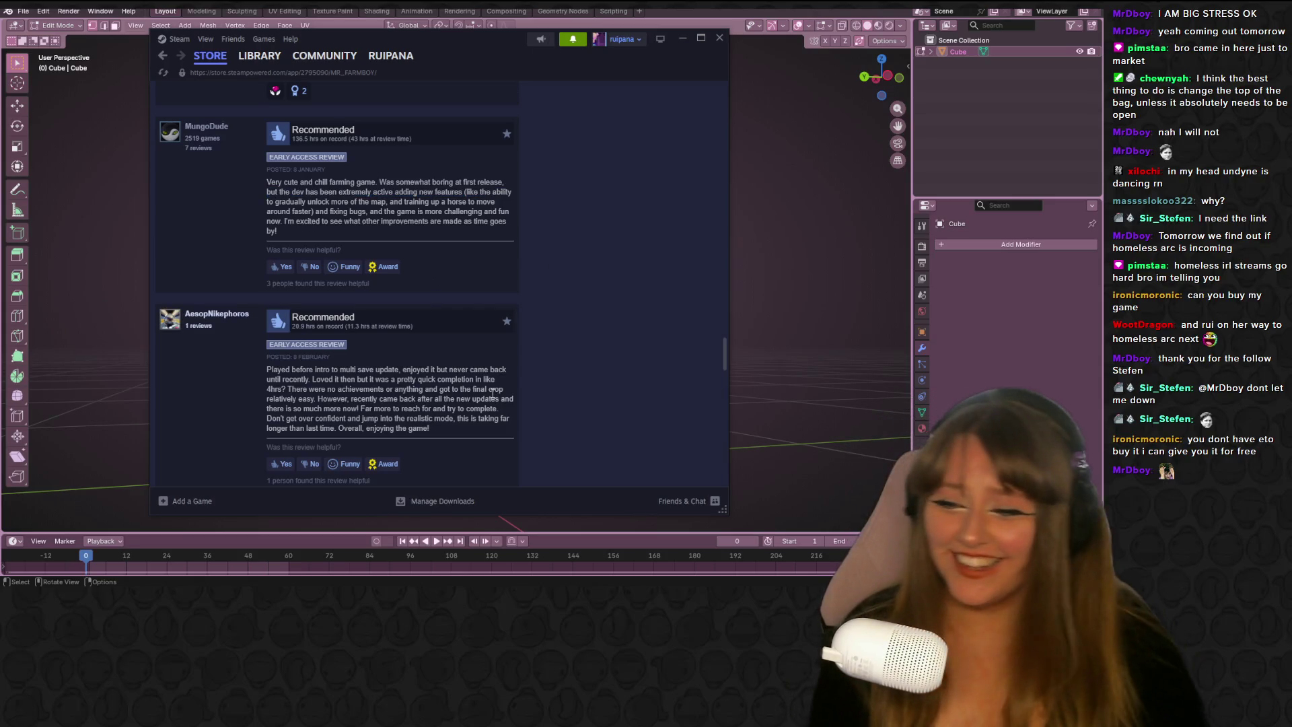
Open the full community list of all 224 MR FARMBOY reviews
scroll(547, 240, down, 10)
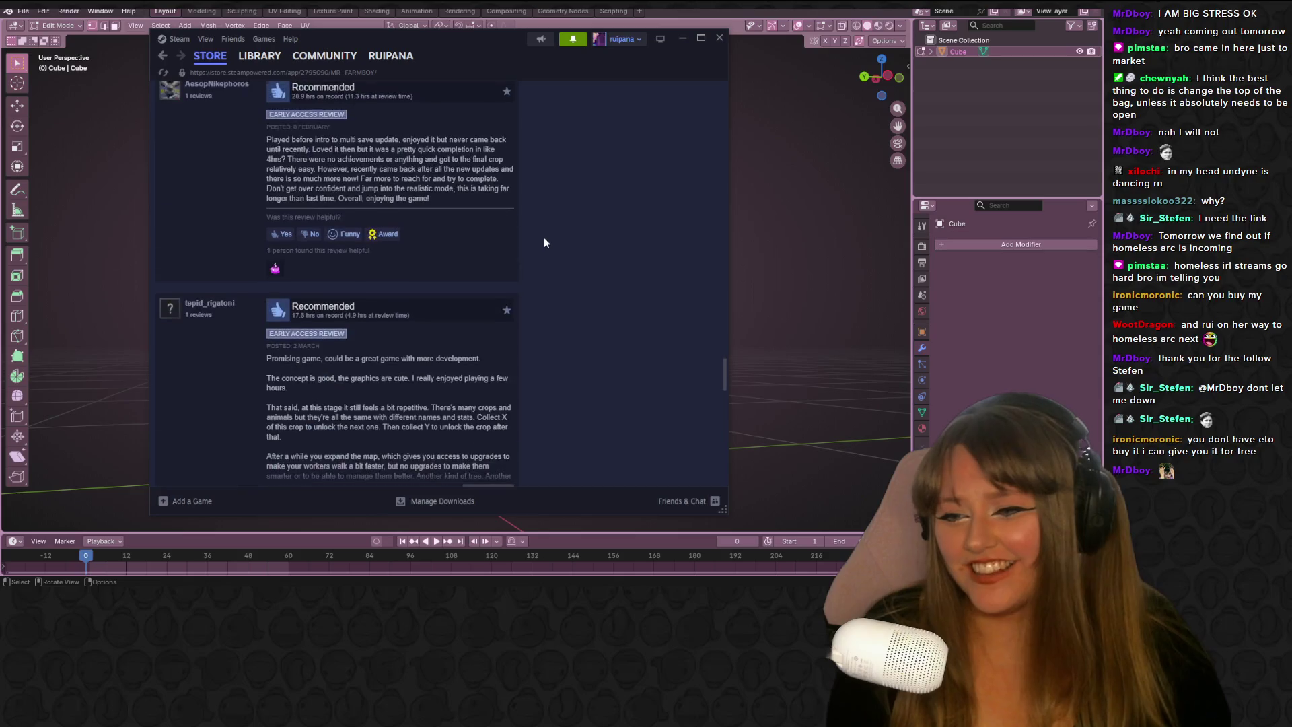
scroll(491, 228, down, 8)
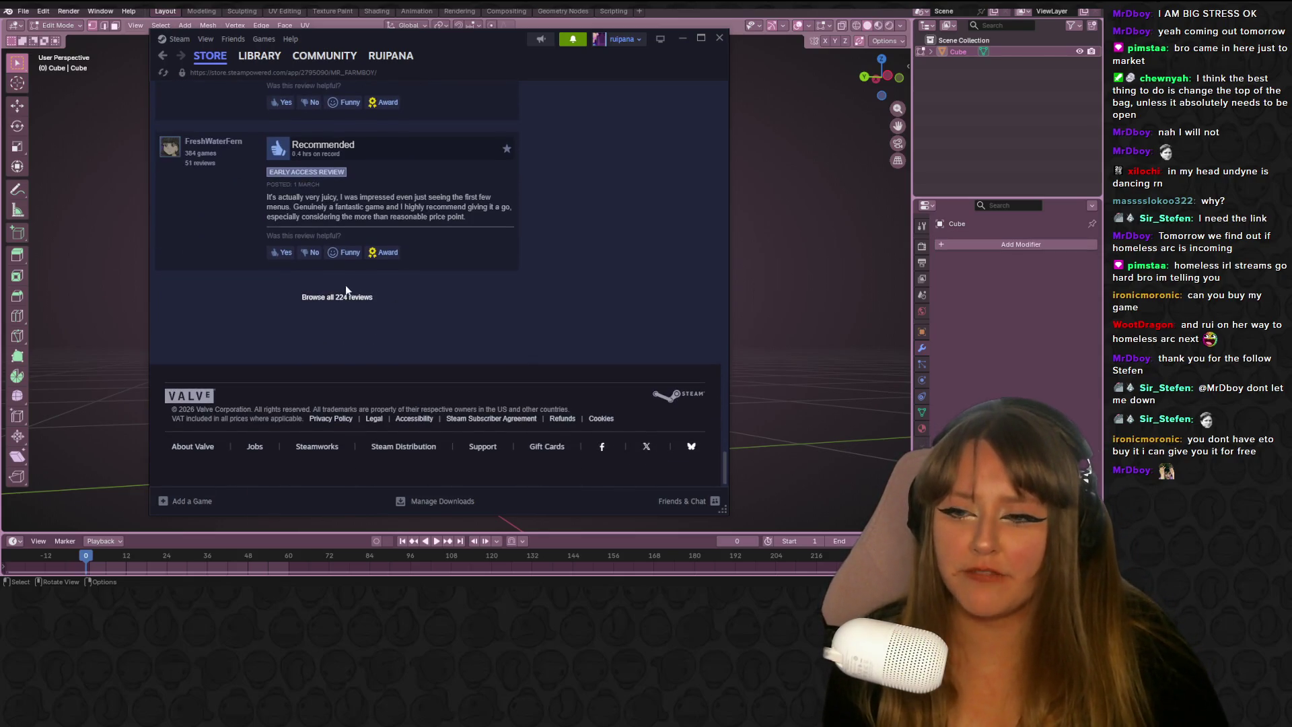
click(342, 298)
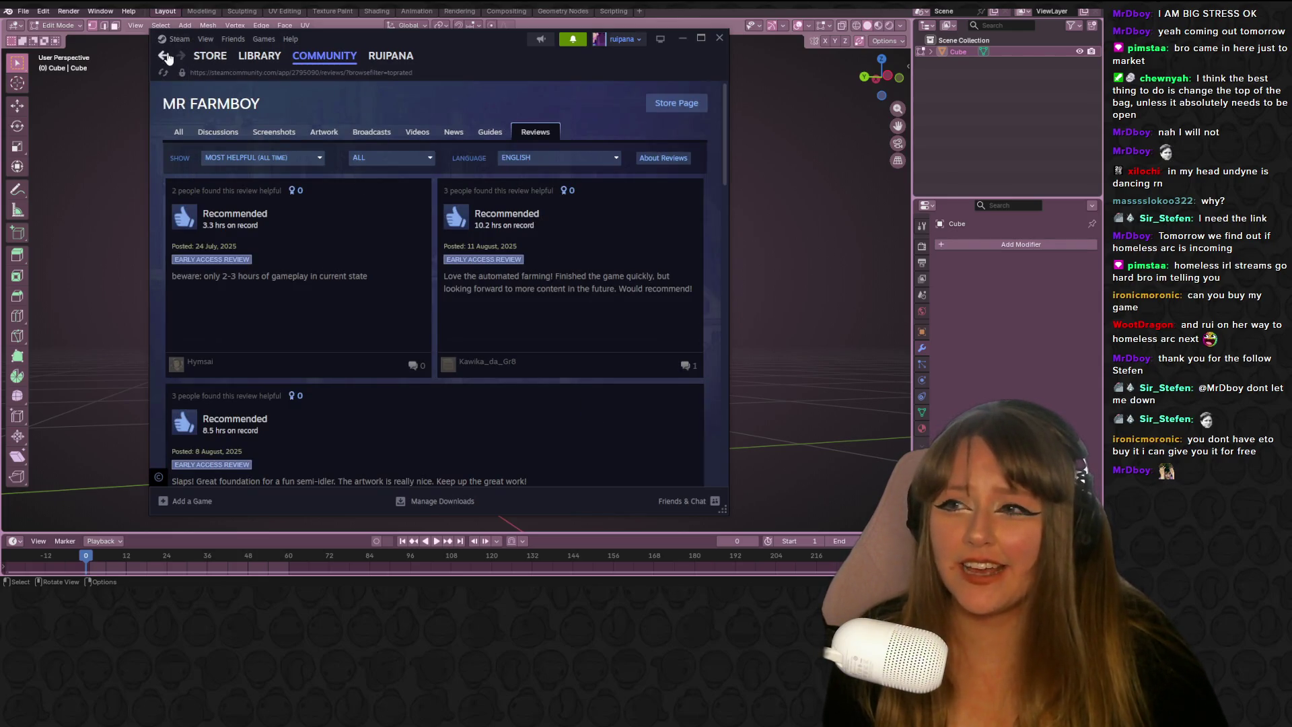
Return to the top of the MR FARMBOY store page and drag Steam off the left edge
click(165, 56)
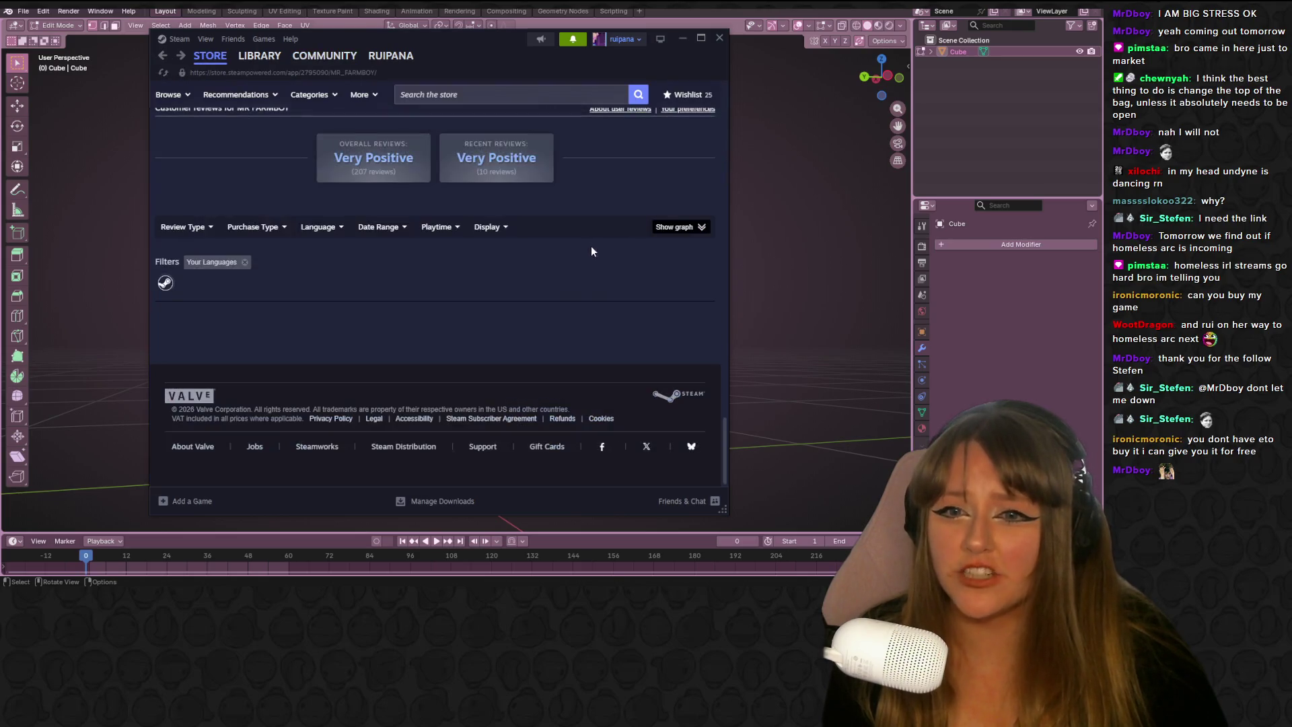
scroll(639, 310, up, 15)
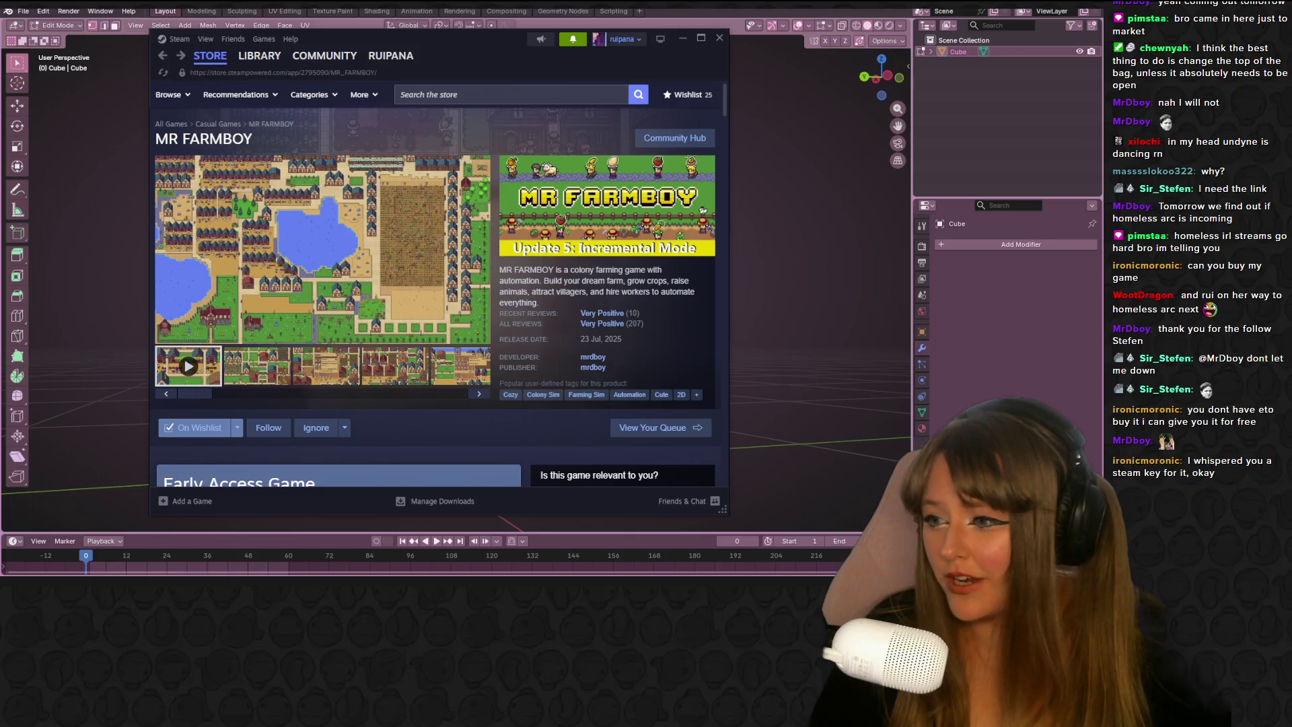
click(192, 501)
mouse_move(471, 38)
mouse_down()
mouse_move(754, 148)
mouse_move(13, 41)
mouse_up()
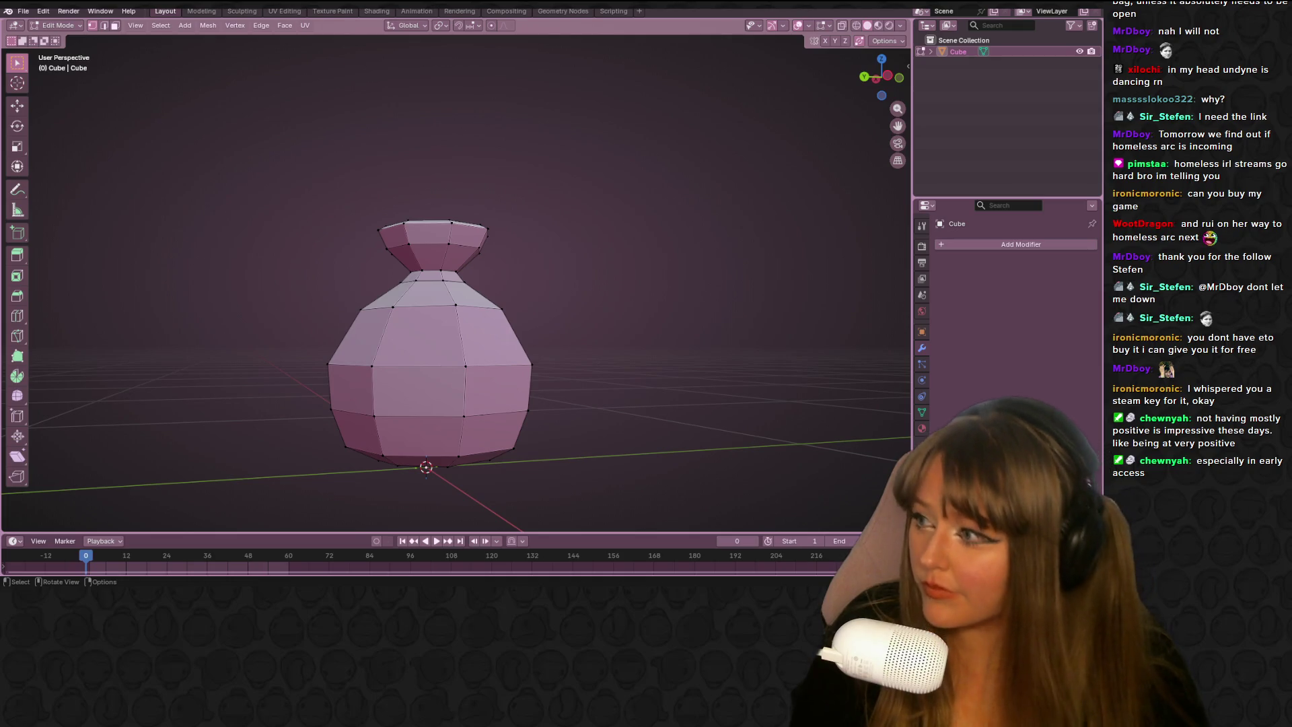
Switch to the Chrome window showing the Twitch Stream Manager dashboard
key(alt+Tab)
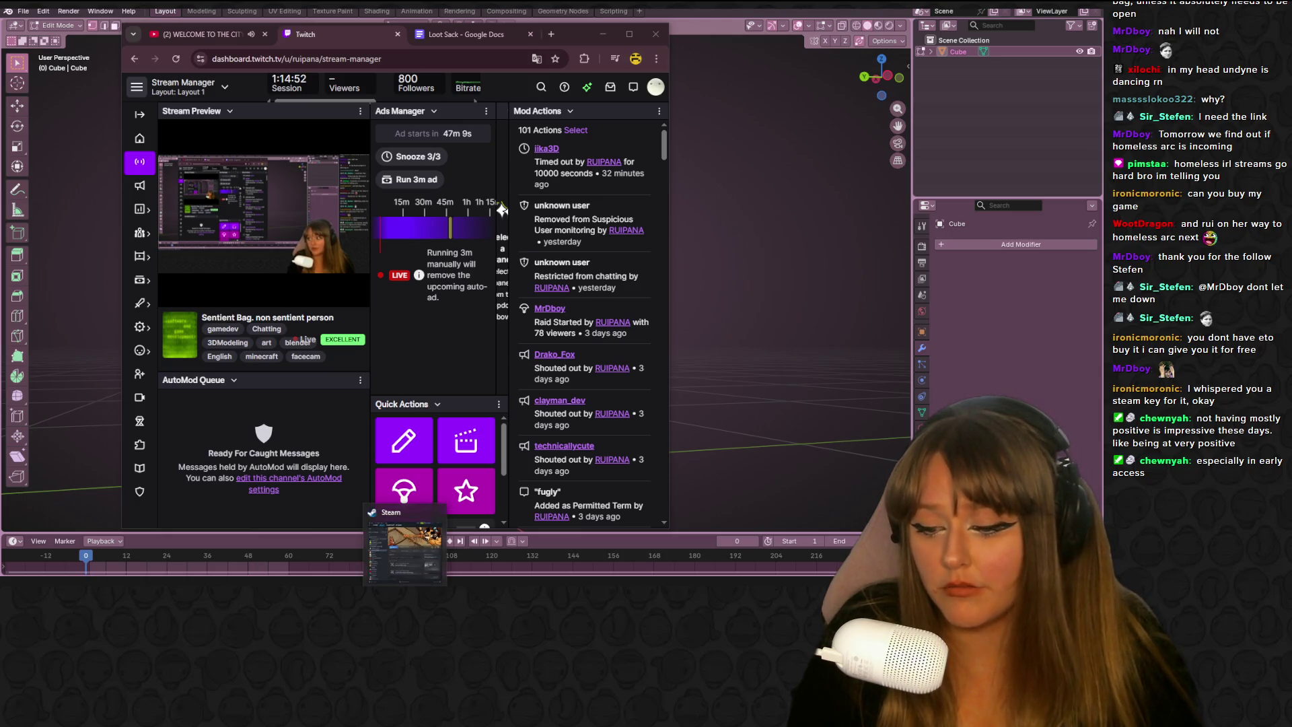
Bring Steam up, shift the browser and Steam aside, then minimize Steam to reveal Blender
mouse_move(404, 592)
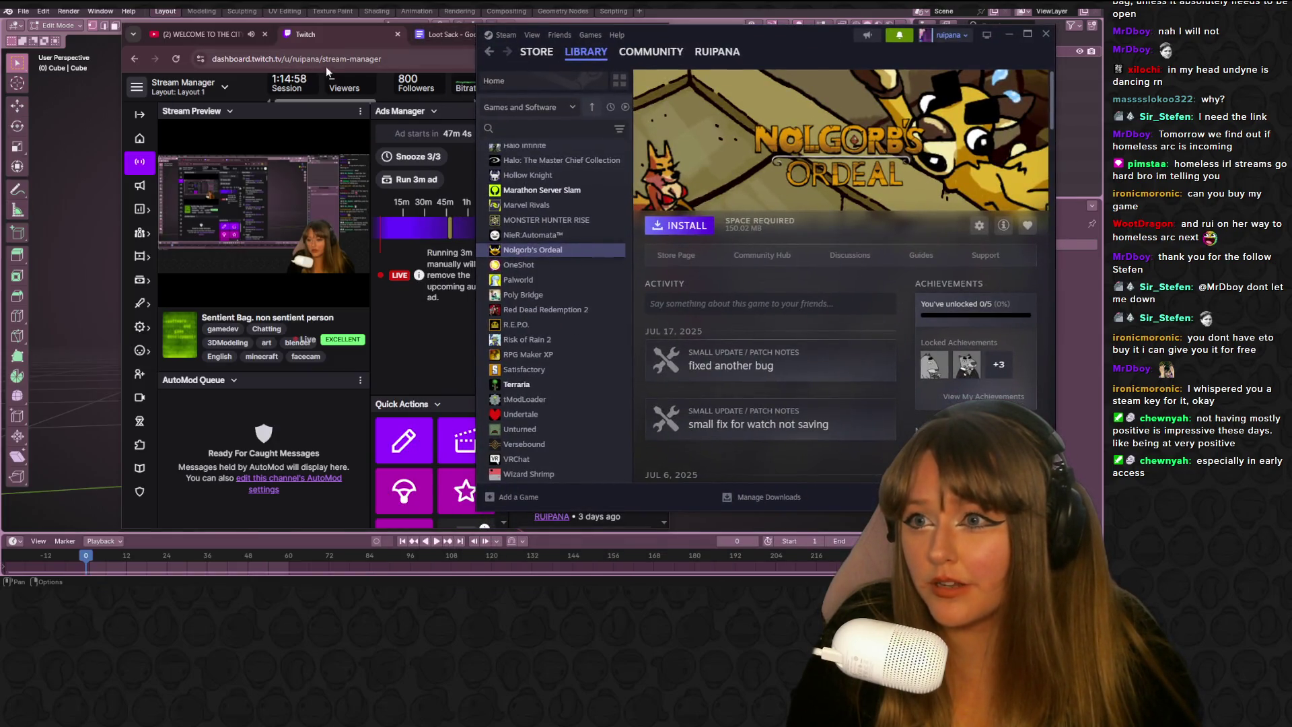
click(326, 43)
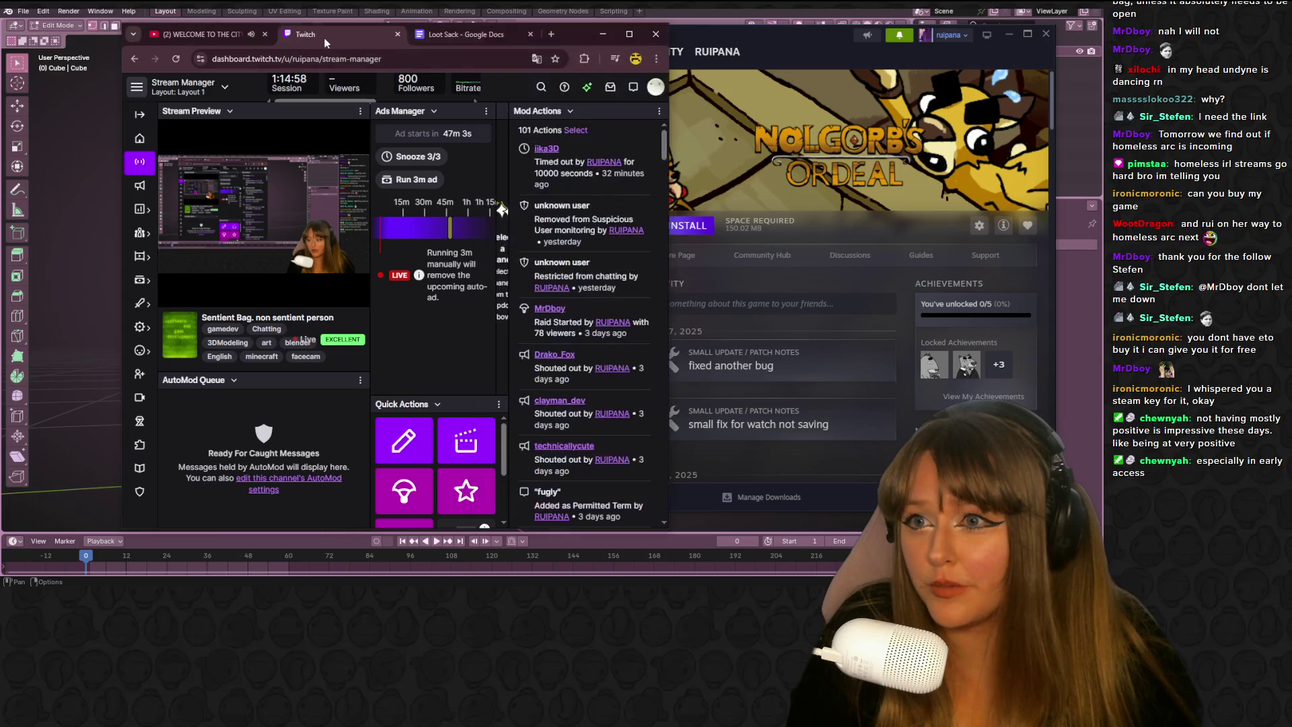
mouse_move(562, 37)
mouse_down()
mouse_move(544, 83)
mouse_move(145, 98)
mouse_move(0, 81)
mouse_up()
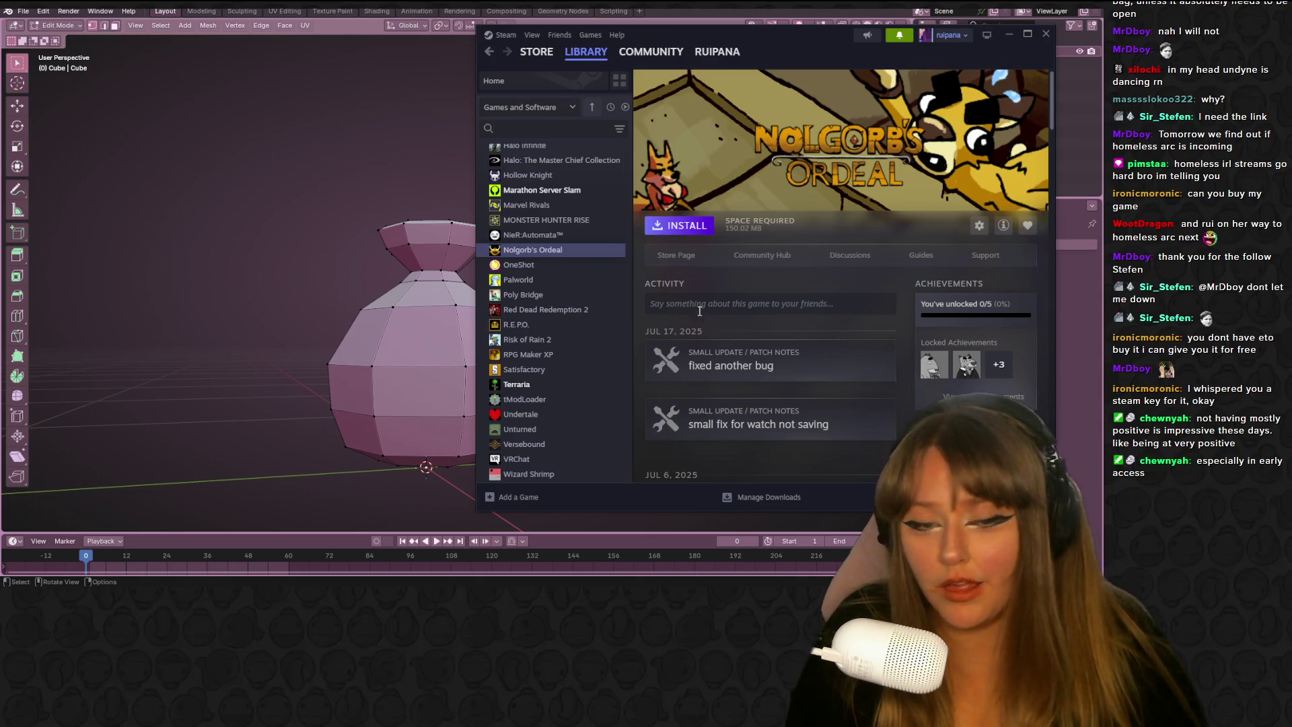
drag(788, 36, 562, 49)
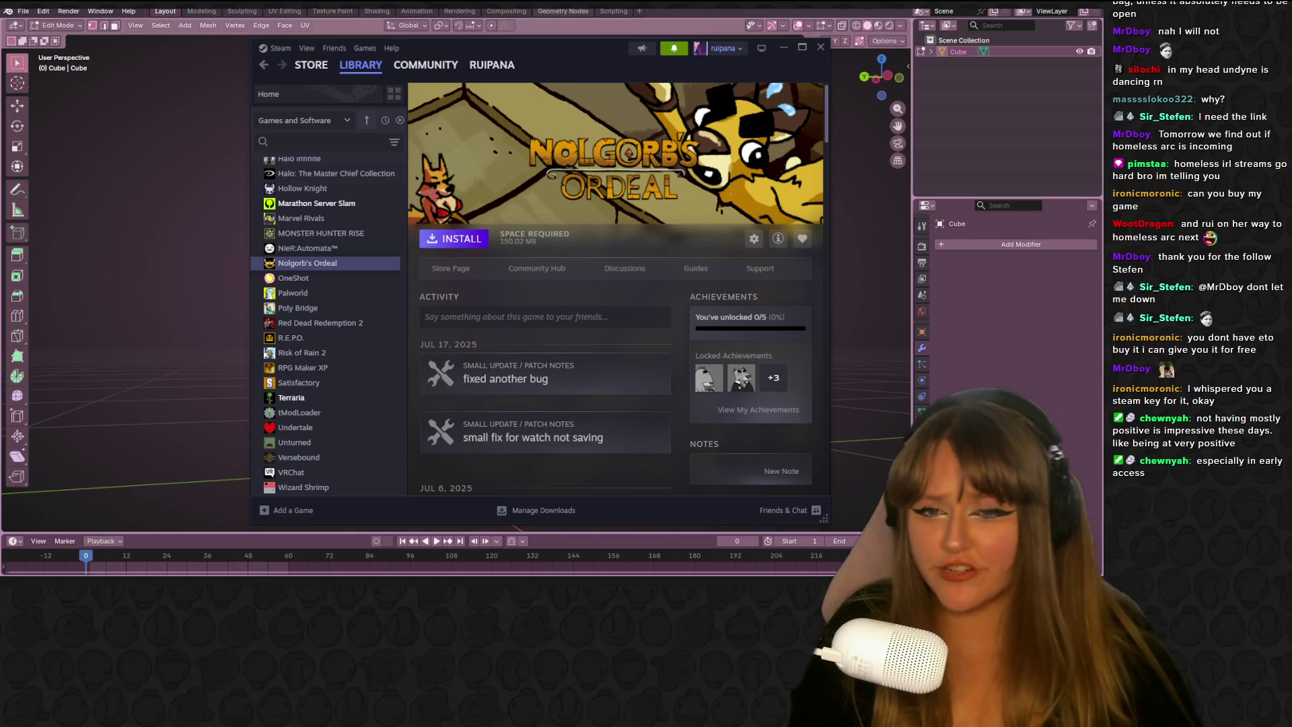
click(781, 47)
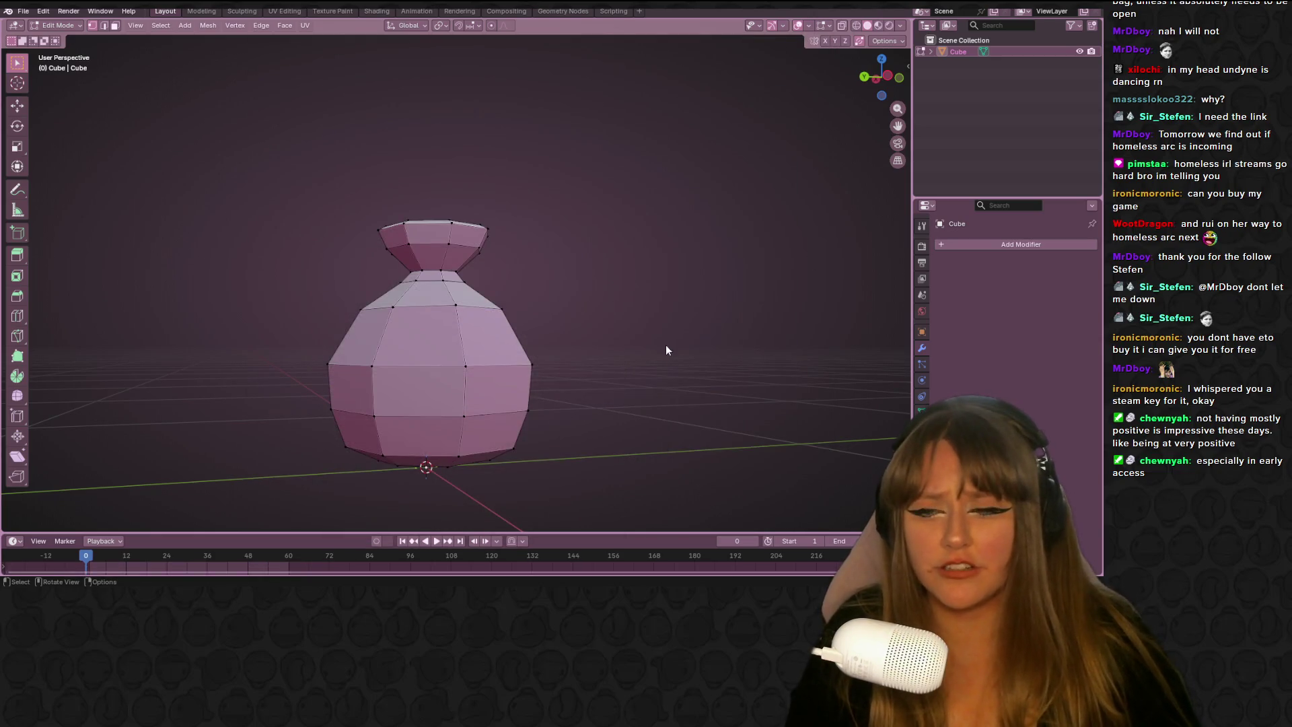
Select the upper-bulb edge loop, trial-move and widen it in side view, then undo
middle_drag(665, 359, 604, 393)
alt+click(457, 343)
click(873, 84)
key(g)
click(616, 225)
key(s)
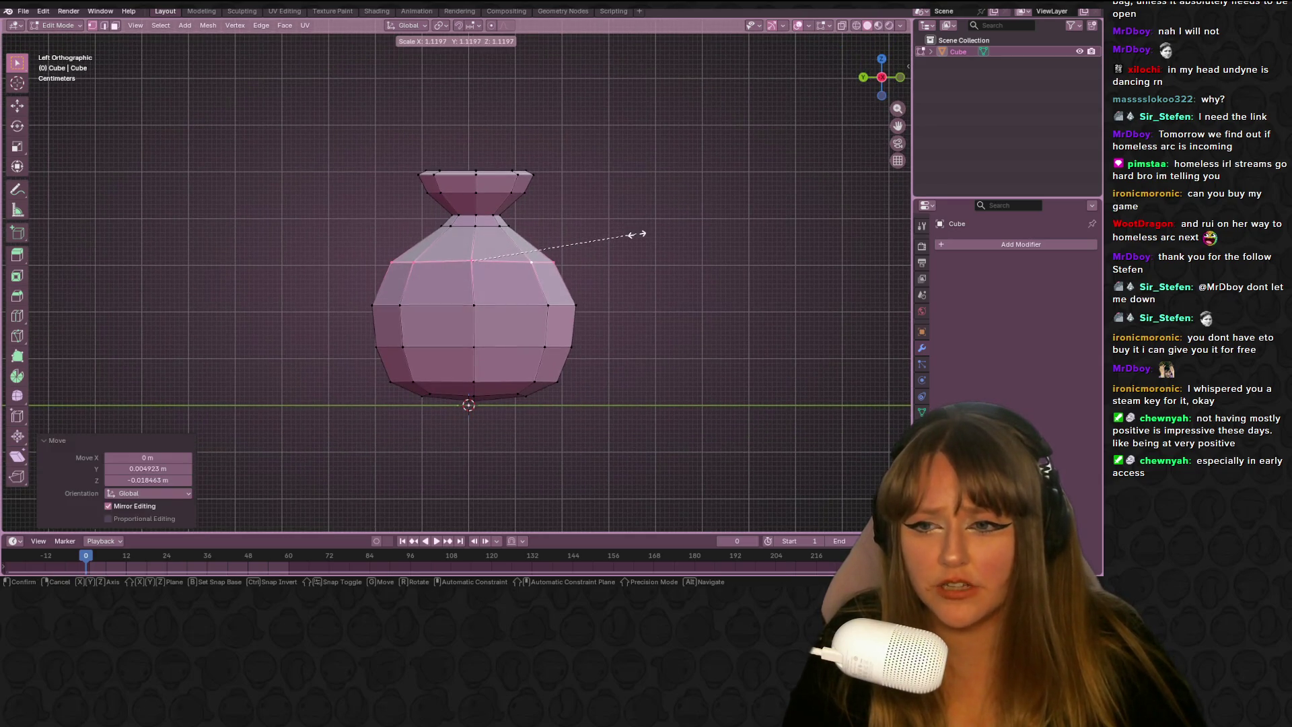
click(638, 235)
key(ctrl+z)
key(ctrl+z)
key(ctrl+z)
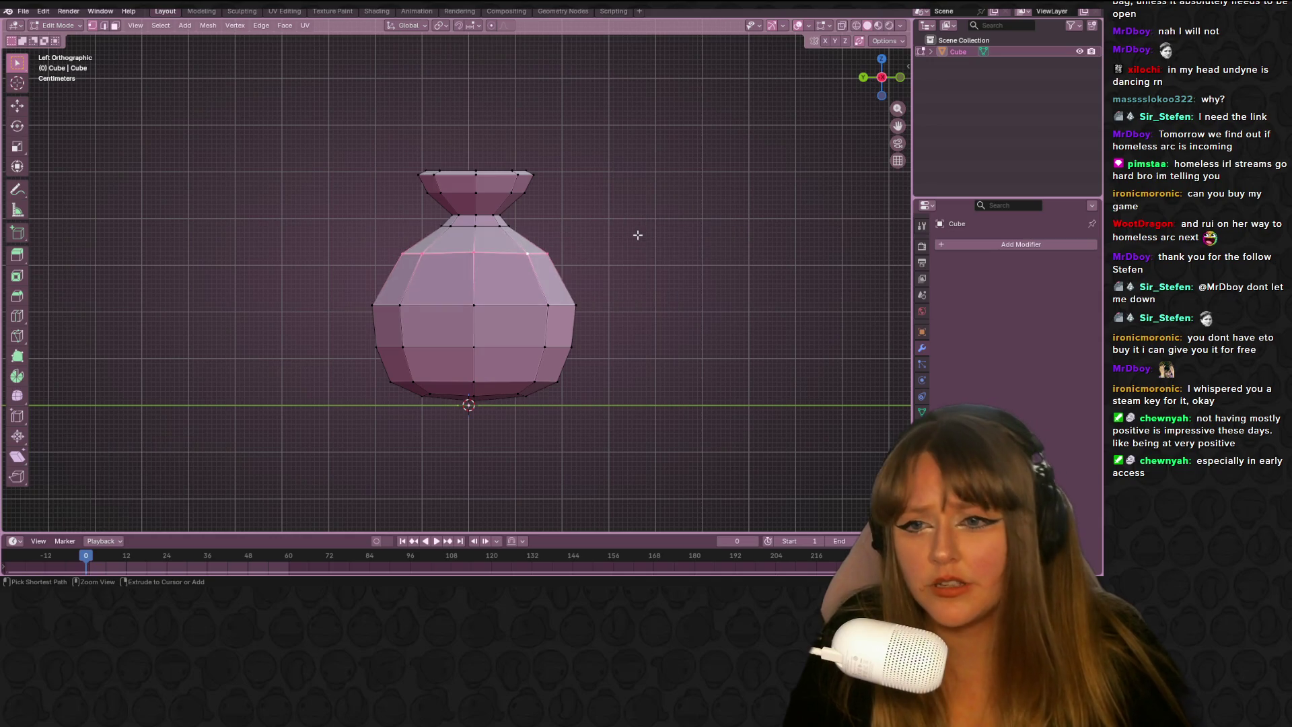
Return the vase to Object Mode and orbit to an angled side view
key(Tab)
mouse_move(700, 204)
middle_down()
mouse_move(705, 273)
mouse_move(342, 439)
mouse_move(258, 326)
middle_up()
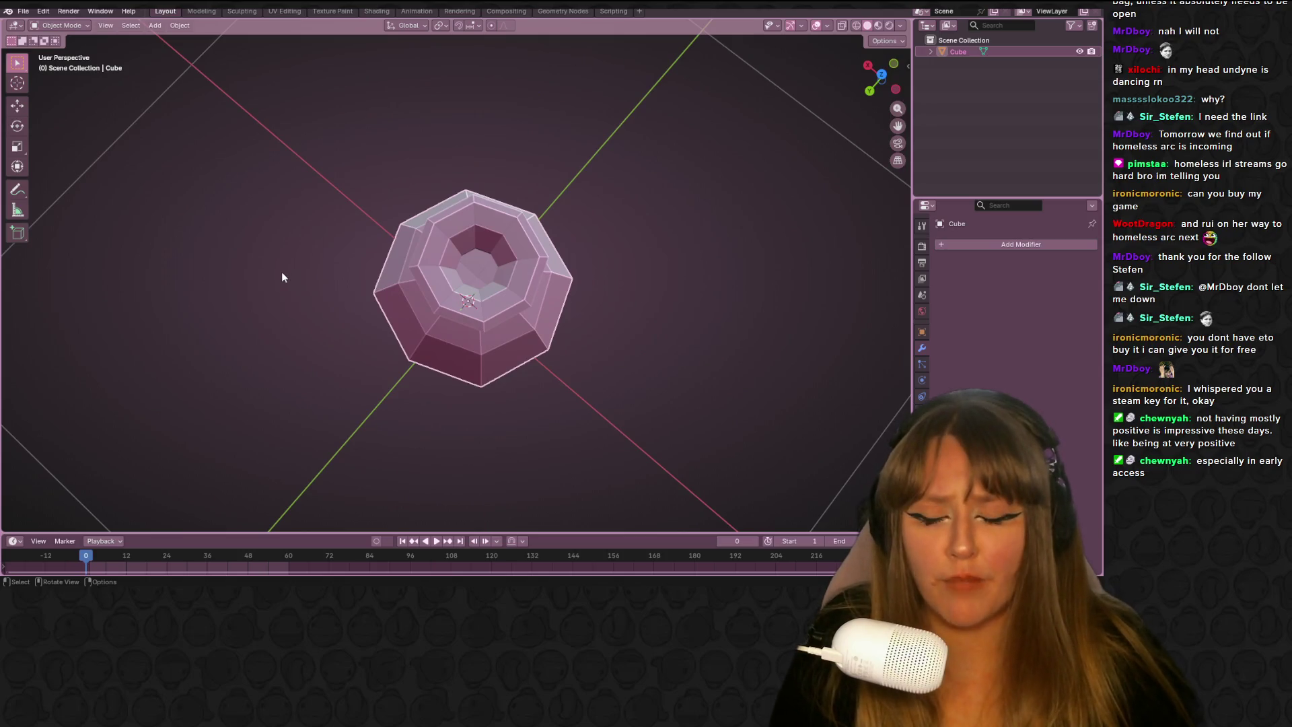
mouse_move(426, 276)
middle_down()
mouse_move(601, 177)
mouse_move(574, 201)
mouse_move(398, 204)
mouse_move(592, 137)
mouse_move(475, 160)
mouse_move(877, 155)
mouse_move(181, 136)
mouse_move(574, 182)
mouse_move(627, 164)
mouse_move(511, 202)
middle_up()
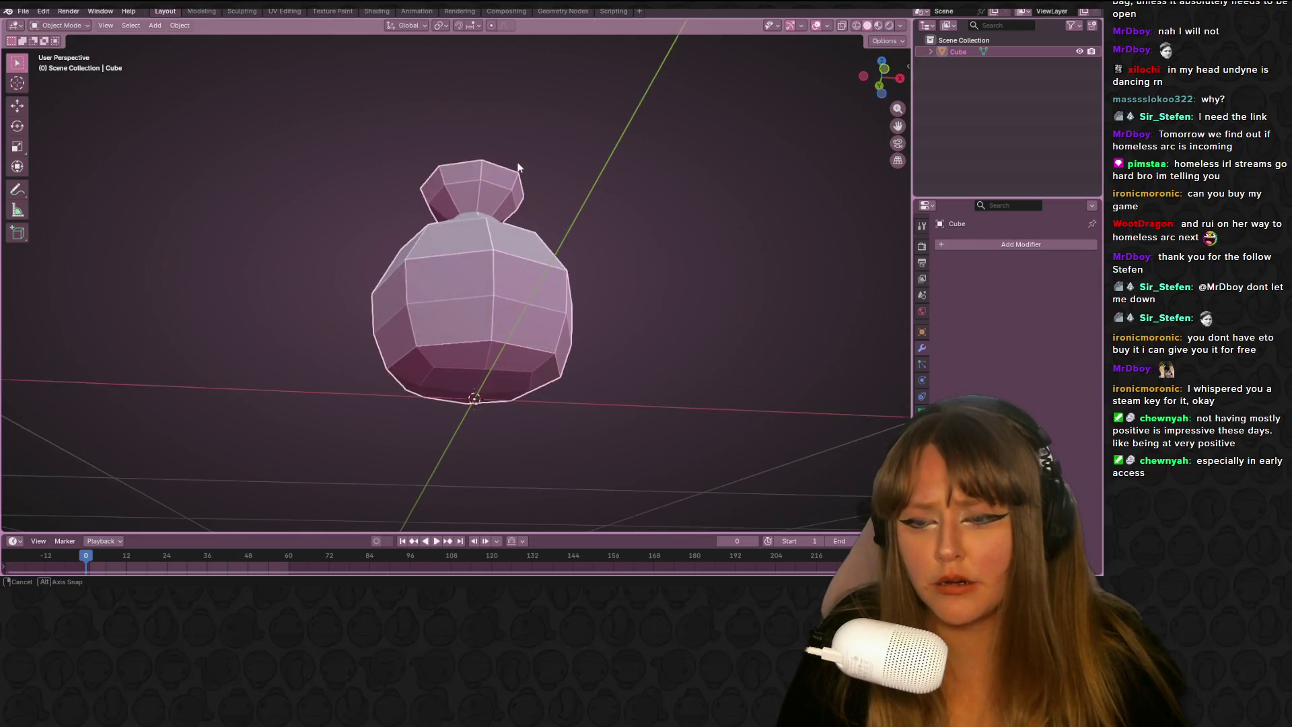
In Edit Mode, move a horizontal edge loop vertically along Z in front view
key(Tab)
middle_drag(471, 283, 502, 291)
alt+click(502, 291)
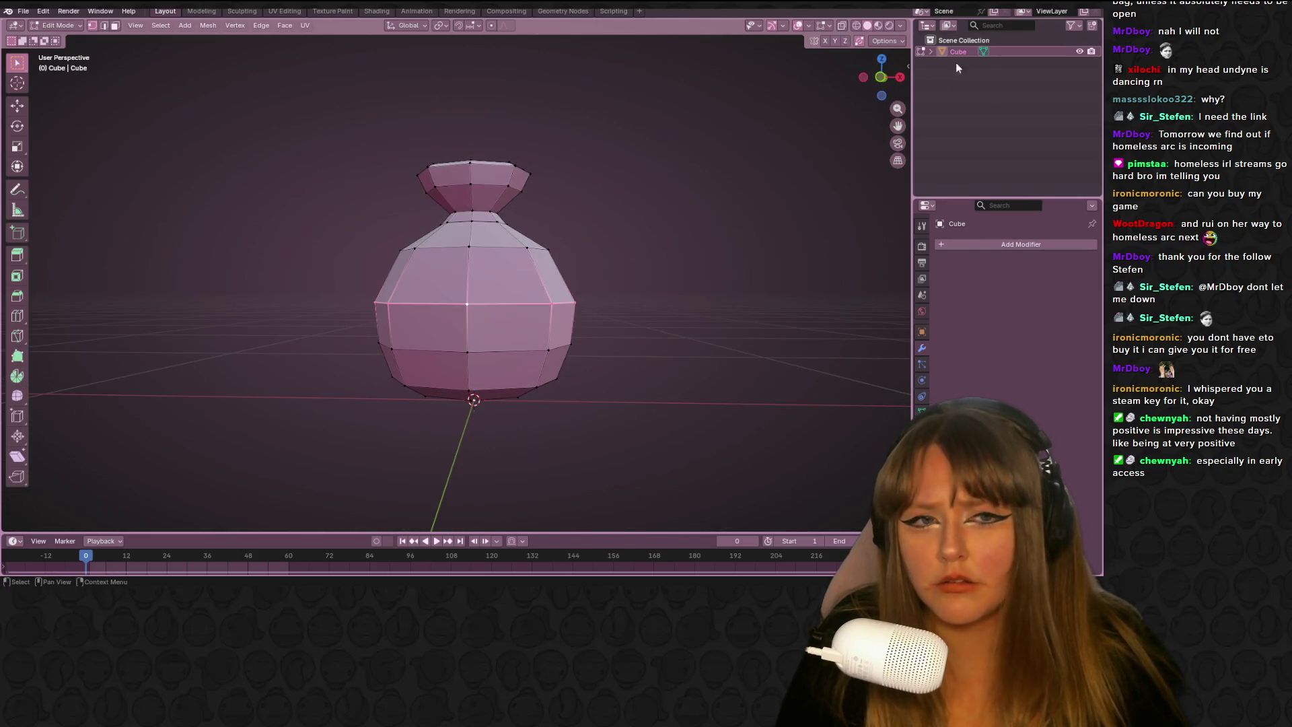
click(882, 80)
key(g)
key(z)
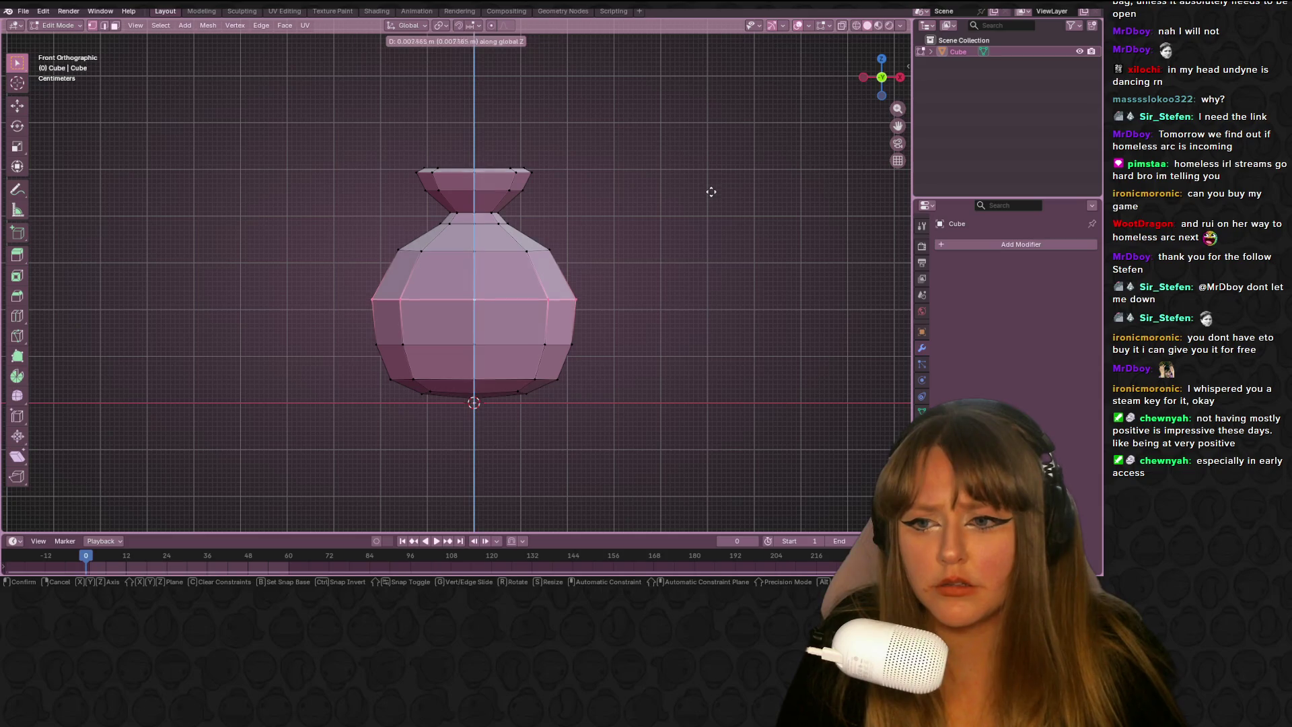
click(714, 196)
Reselect the body loop and edge-slide it down, then slightly higher, cancelling a stray scale
mouse_move(374, 218)
mouse_down()
mouse_move(572, 279)
mouse_move(533, 267)
mouse_move(585, 267)
mouse_up()
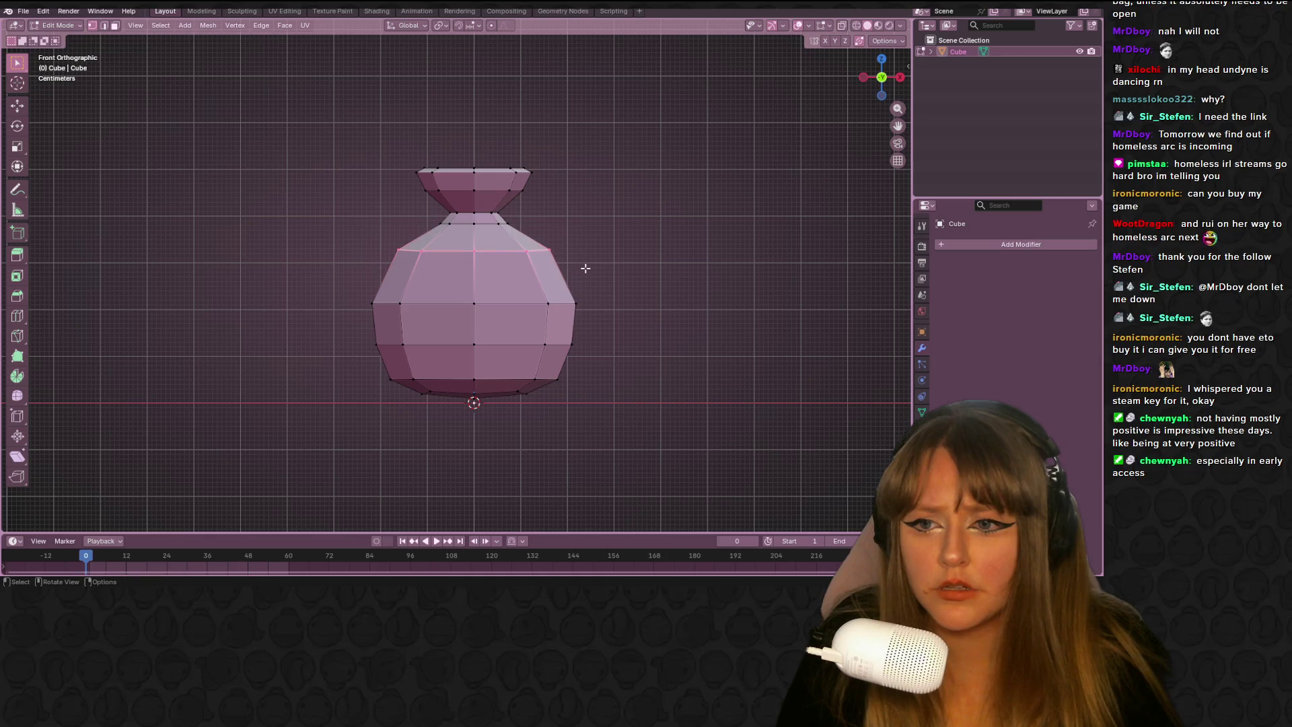
key(space)
key(alt+a)
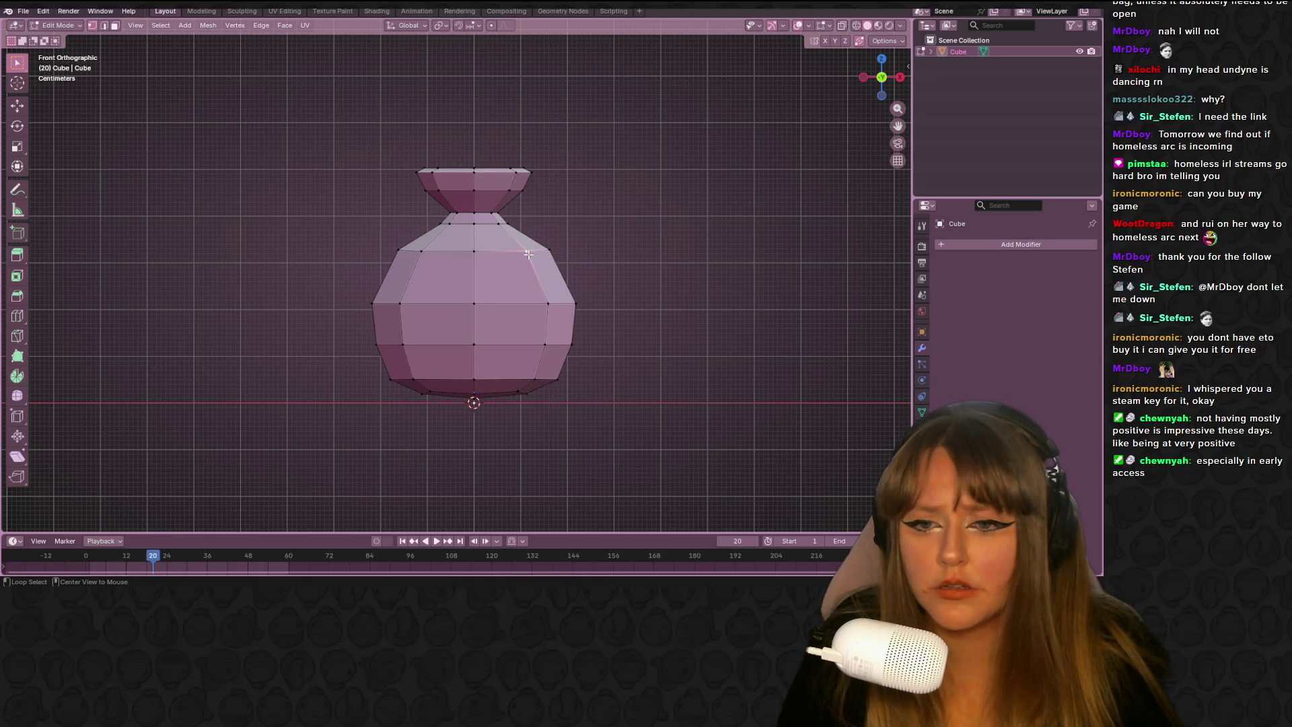
alt+click(525, 252)
key(g)
key(g)
click(549, 254)
key(s)
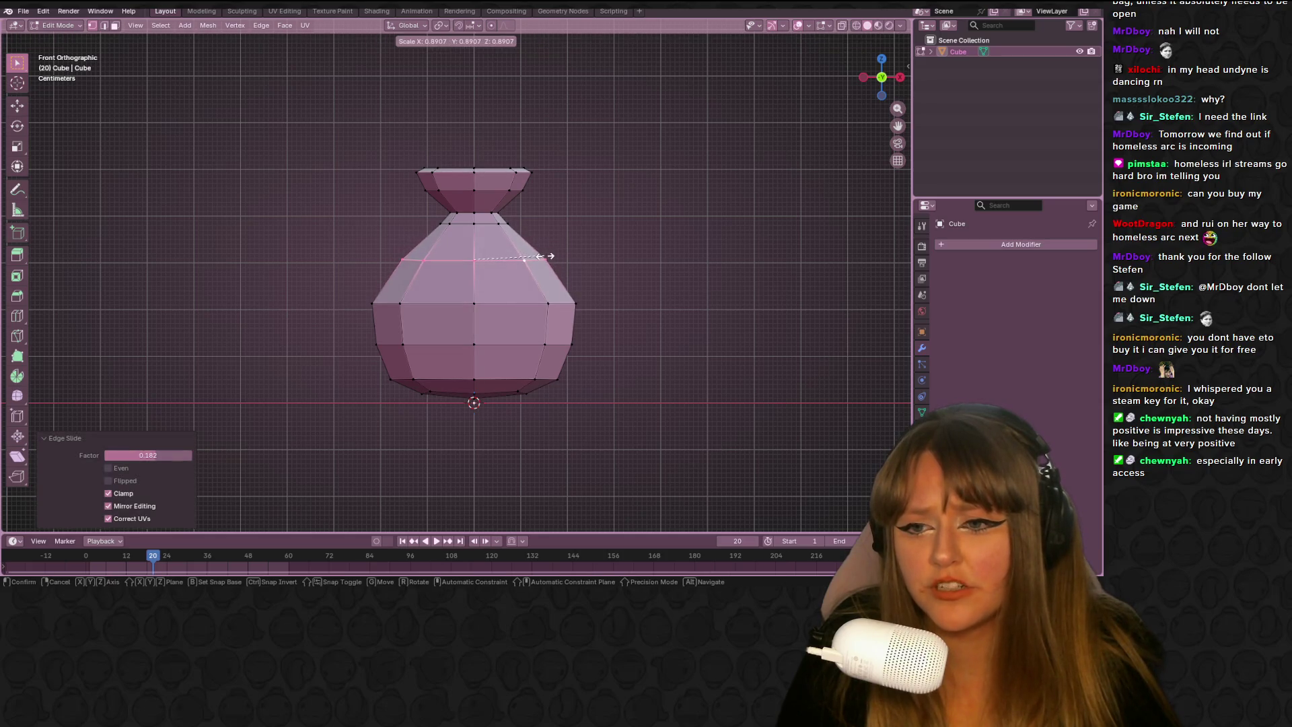
key(Escape)
key(g)
key(g)
click(547, 248)
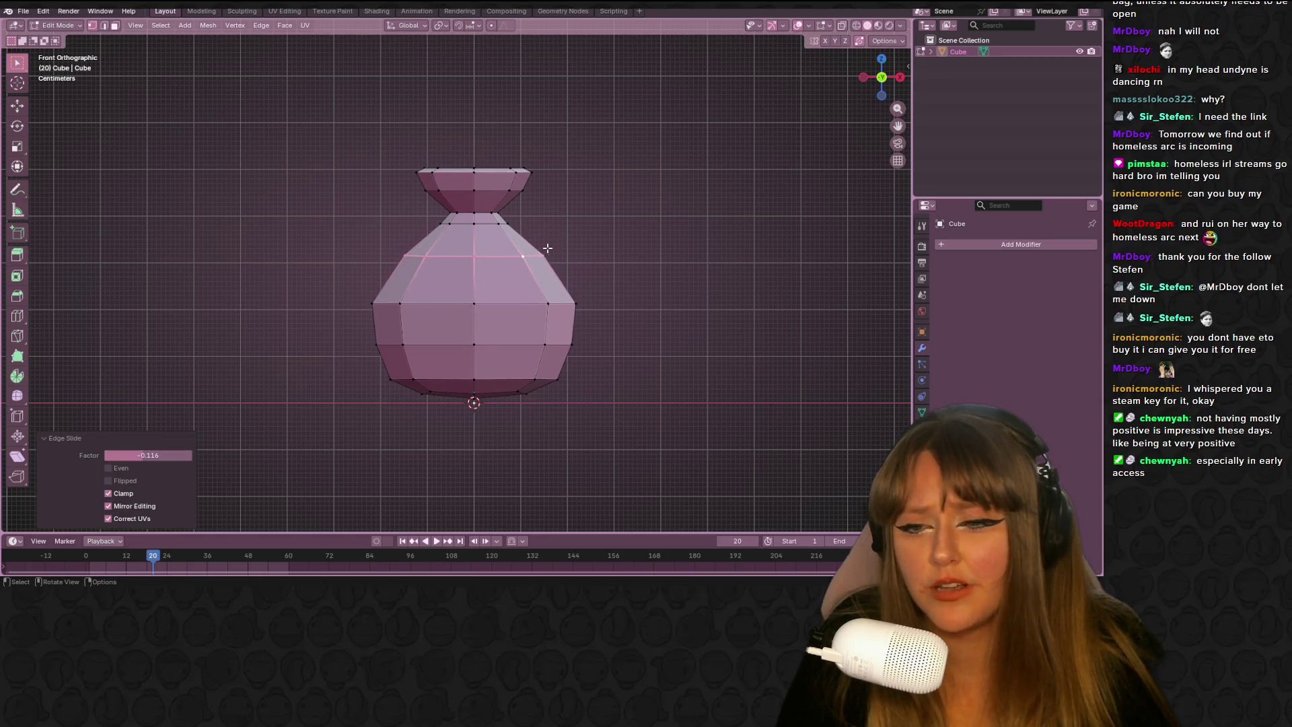
Vertex-slide the upper-body loop upward and return to Object Mode
alt+click(420, 307)
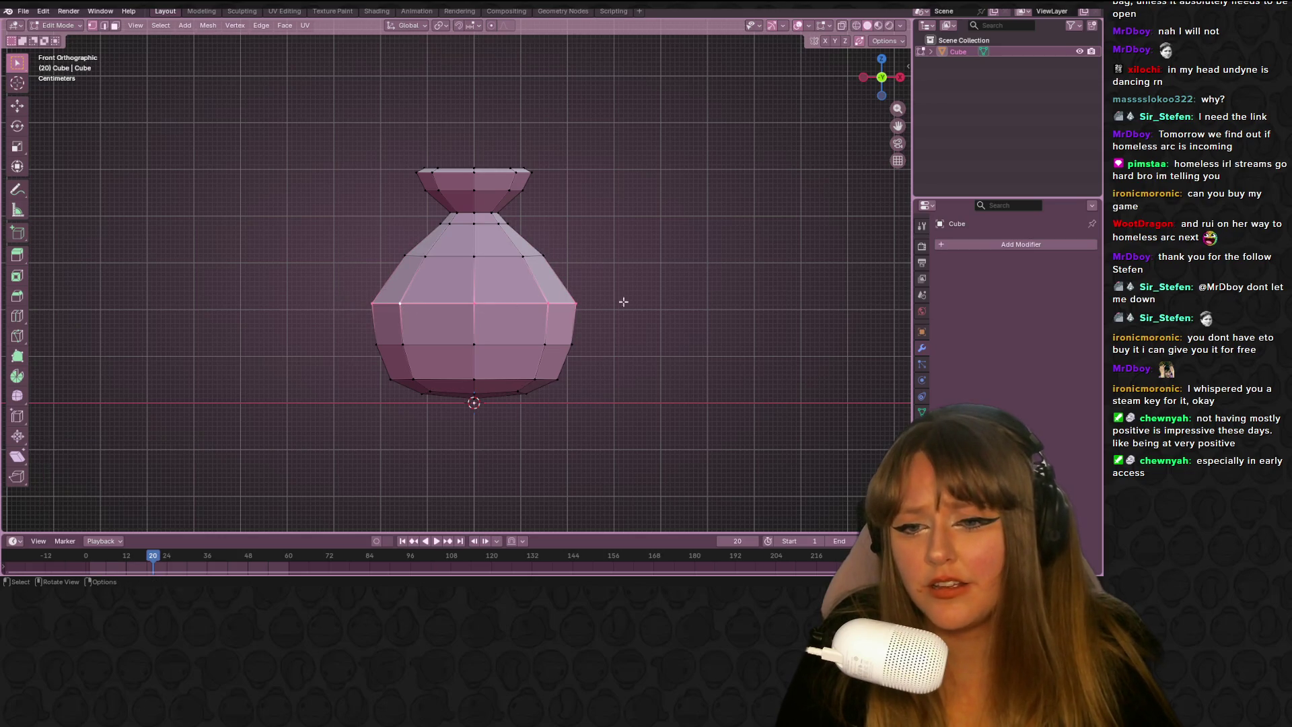
key(shift+v)
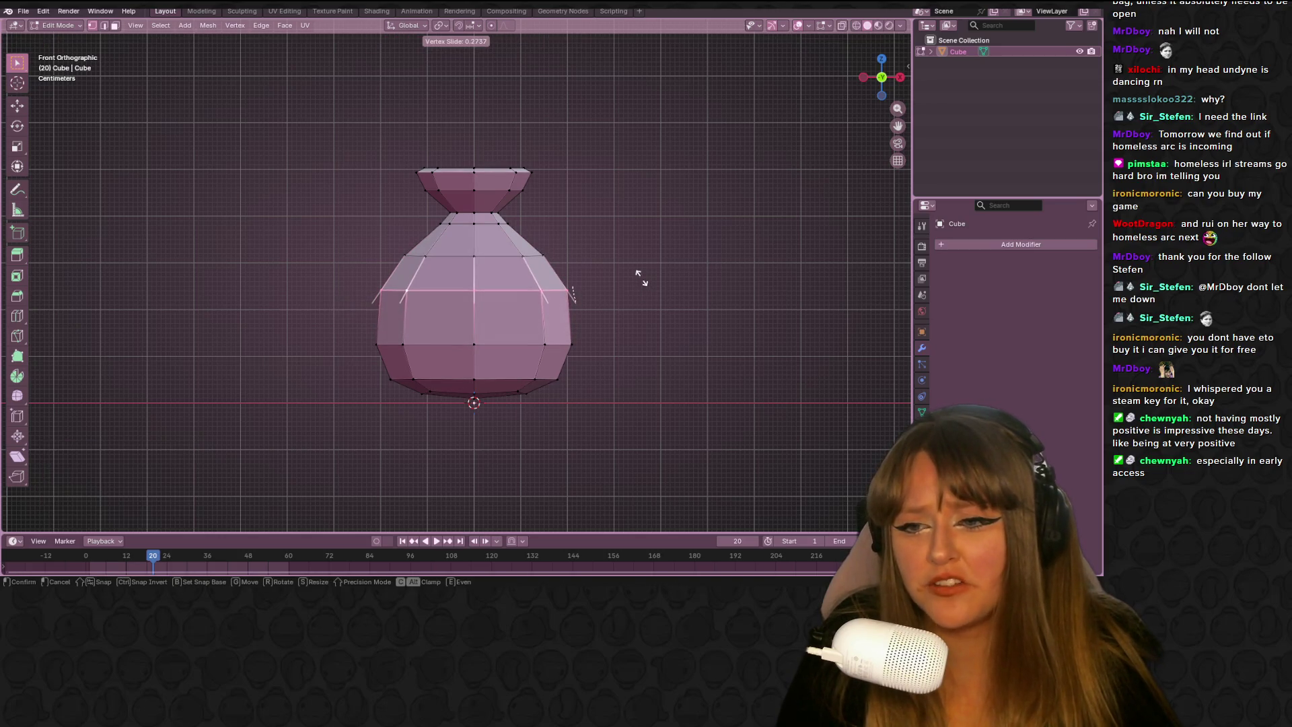
click(643, 279)
key(Tab)
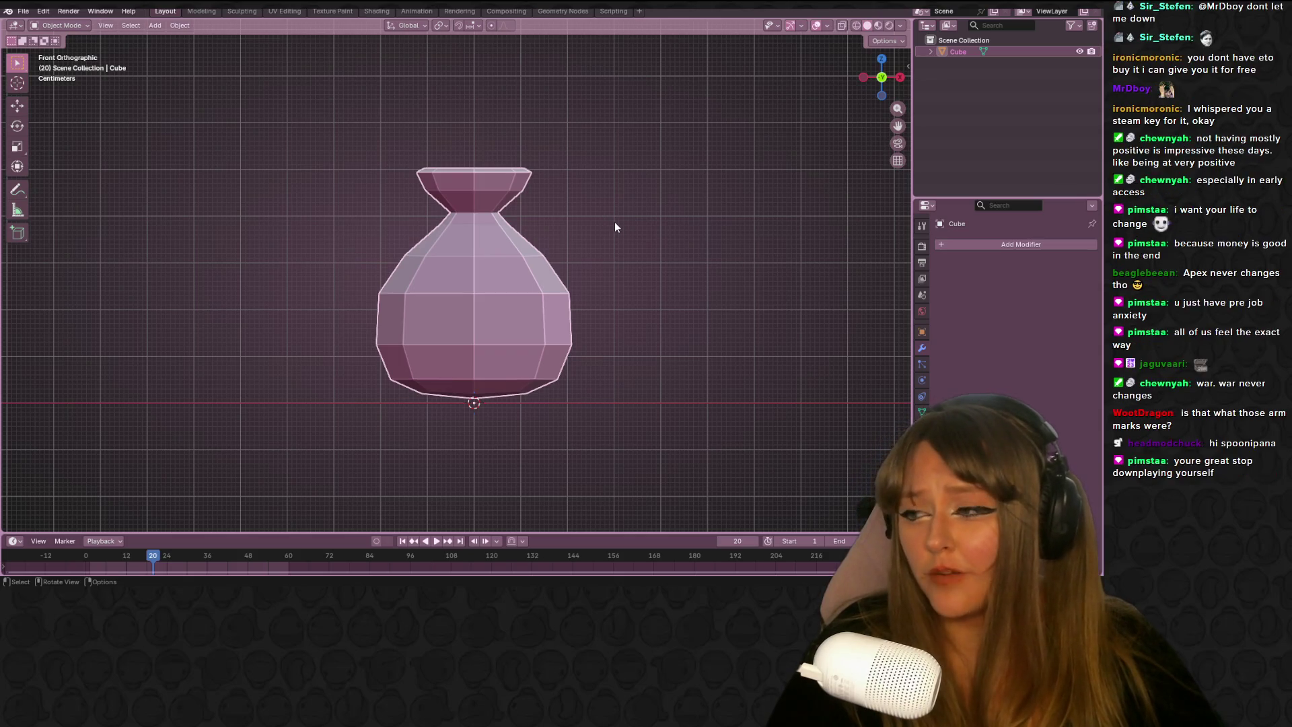
In front view with X-ray on, box-select the top lip and lower it along Z
mouse_move(421, 247)
middle_down()
mouse_move(499, 264)
mouse_move(753, 214)
mouse_move(810, 290)
mouse_move(693, 317)
middle_up()
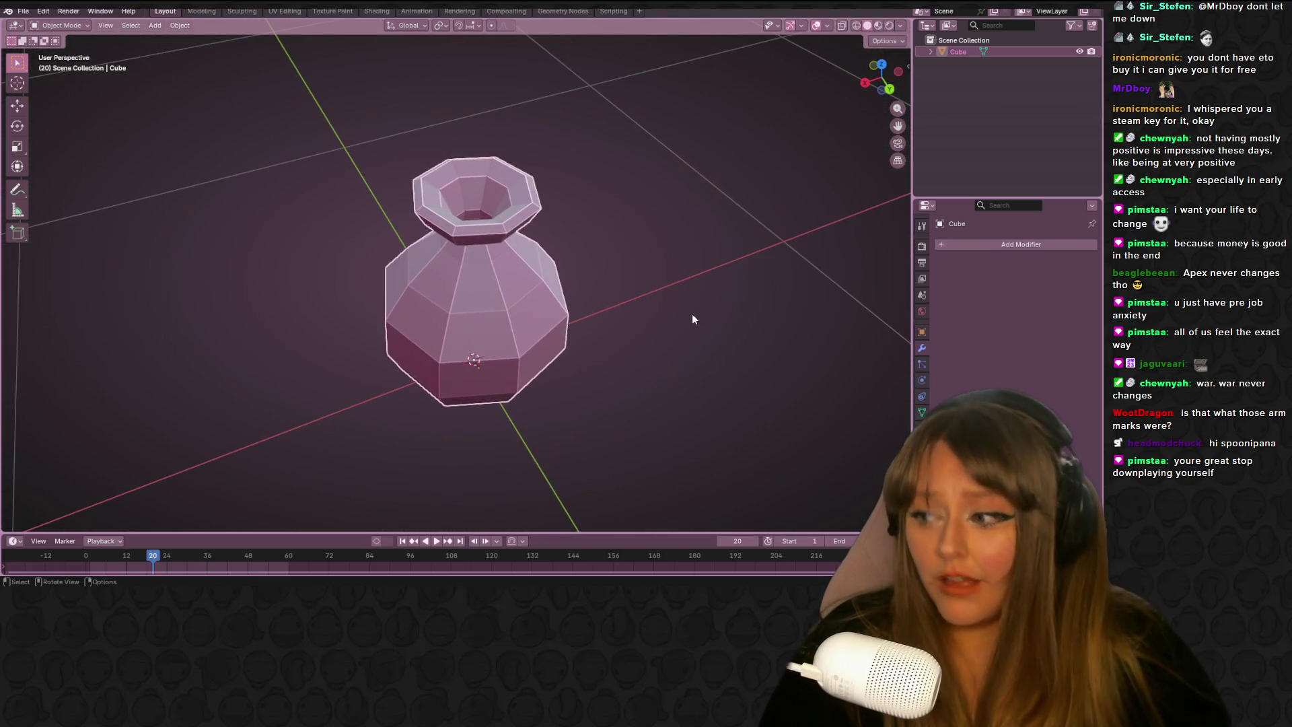
mouse_move(516, 292)
middle_down()
mouse_move(571, 216)
mouse_move(691, 349)
mouse_move(673, 244)
mouse_move(646, 200)
middle_up()
key(Tab)
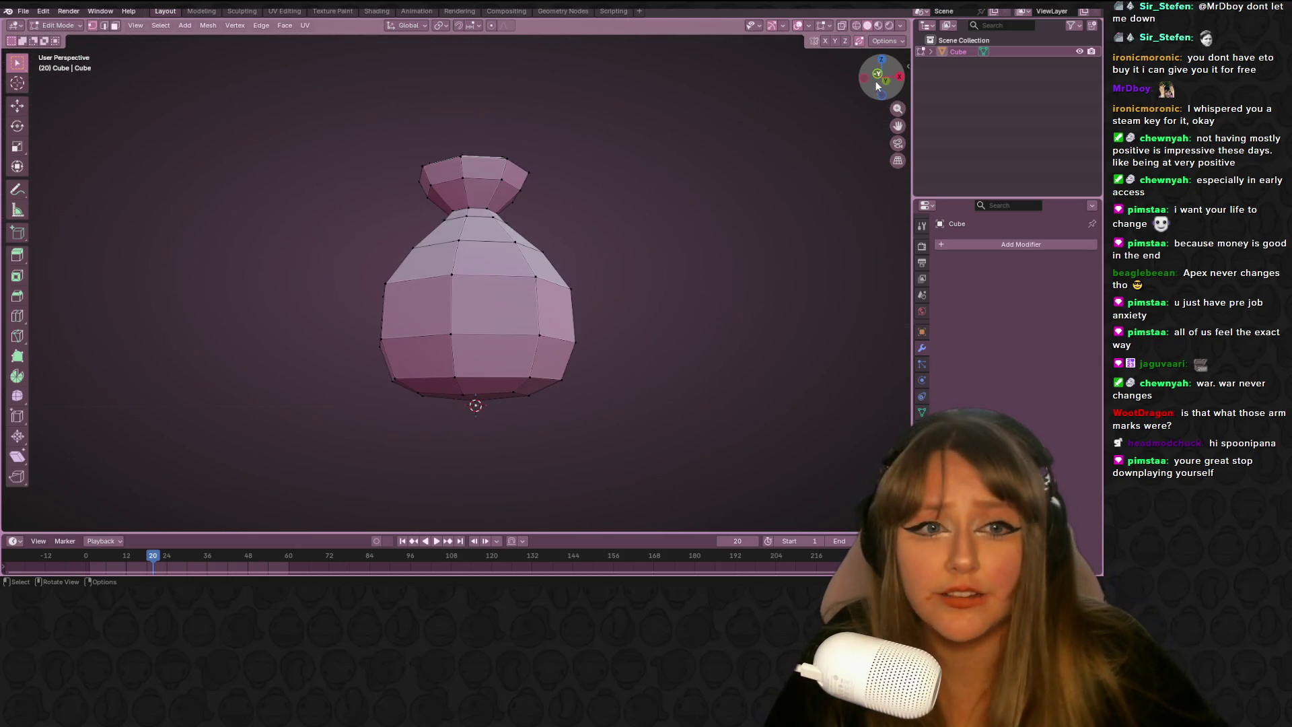
click(877, 86)
click(842, 25)
drag(355, 111, 584, 199)
scroll(584, 202, up, 3)
key(g)
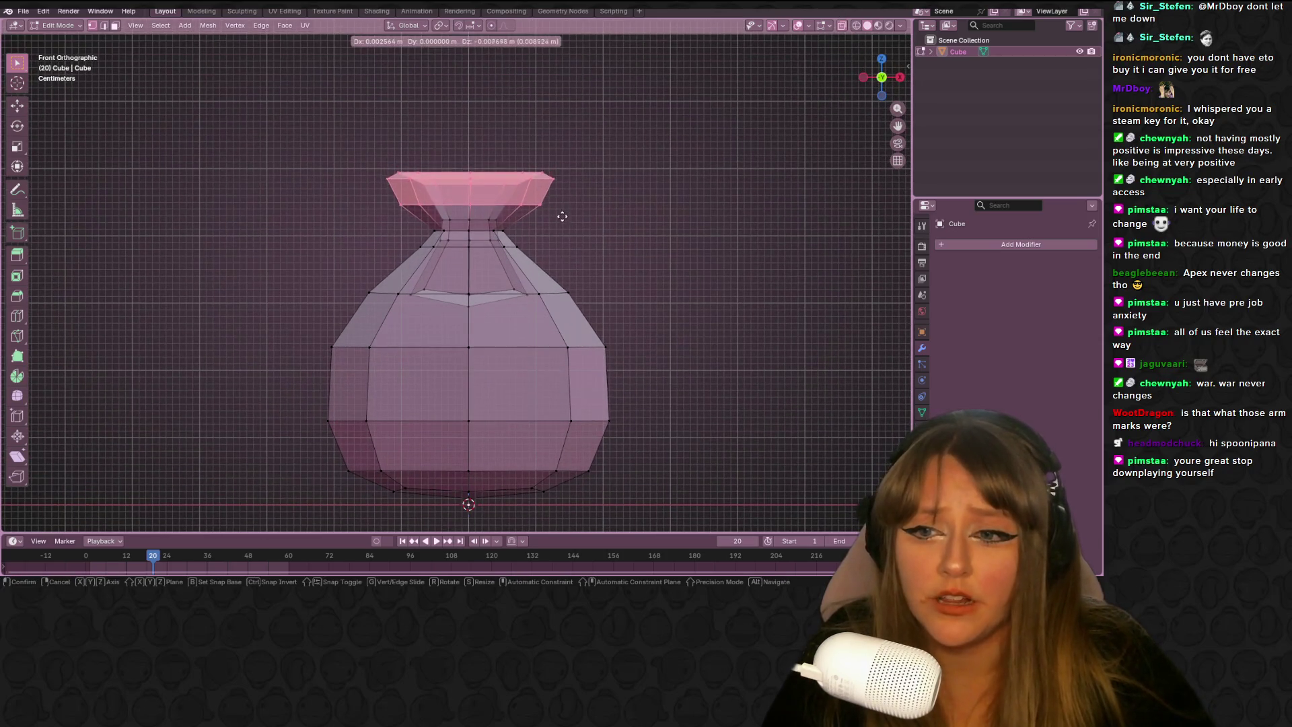
key(z)
click(561, 222)
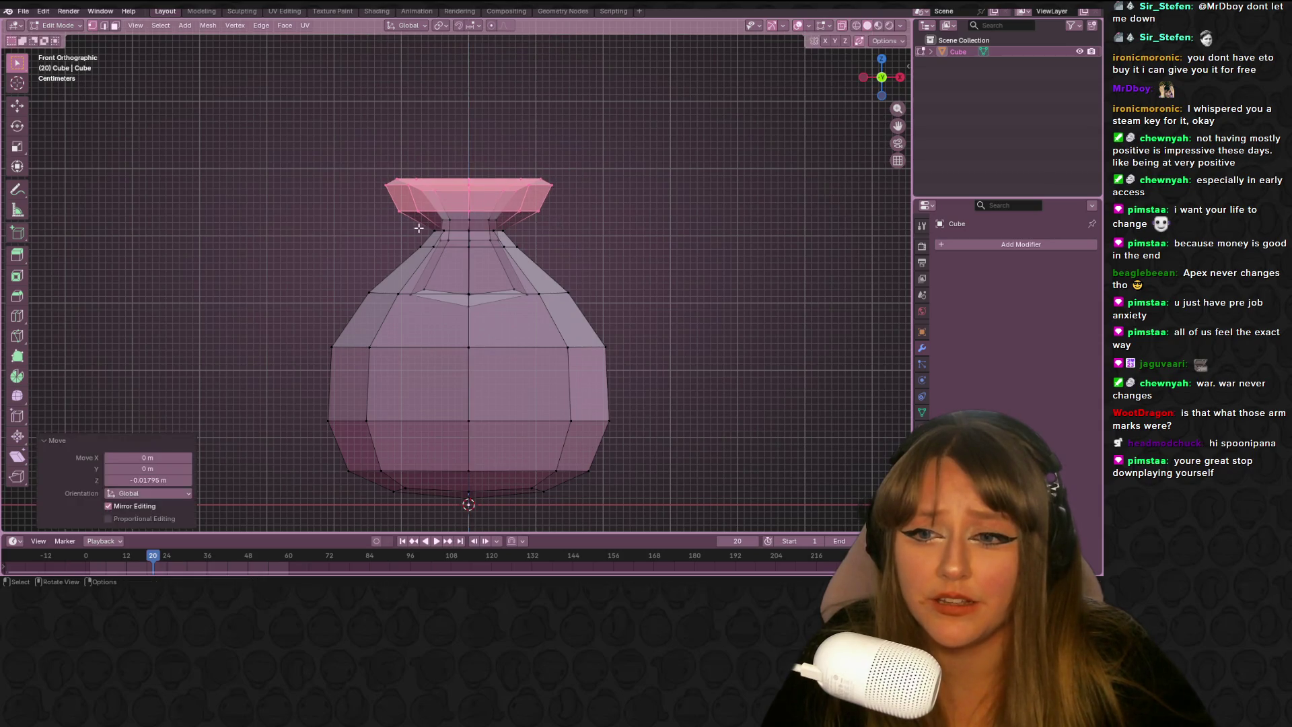
Select the horizontal loop around the neck and scale it up to widen it
alt+click(430, 230)
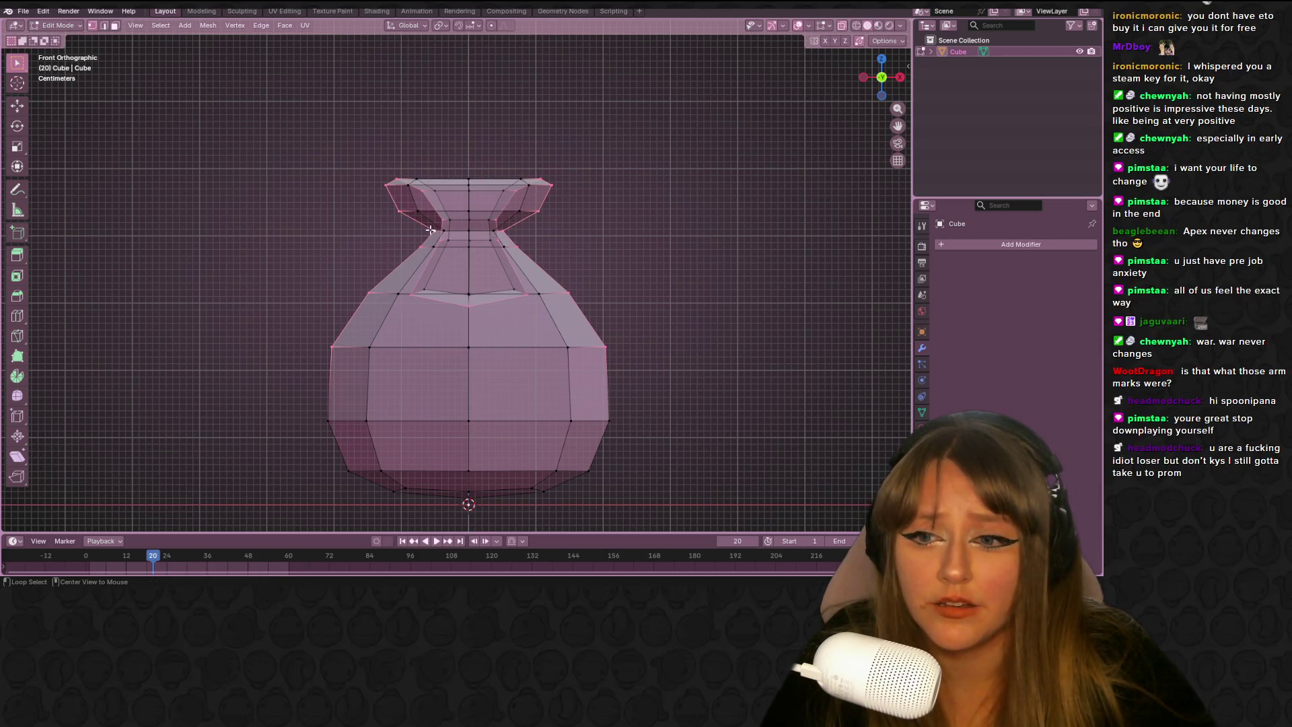
click(436, 230)
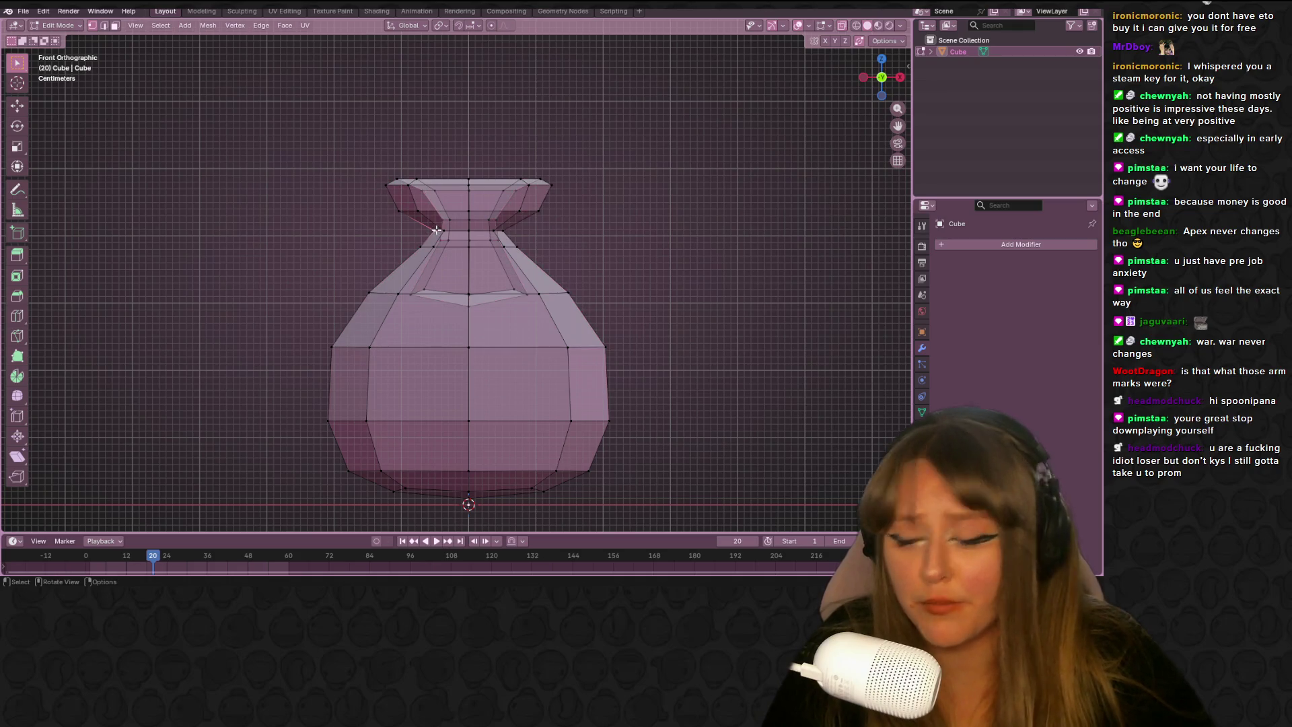
alt+click(441, 230)
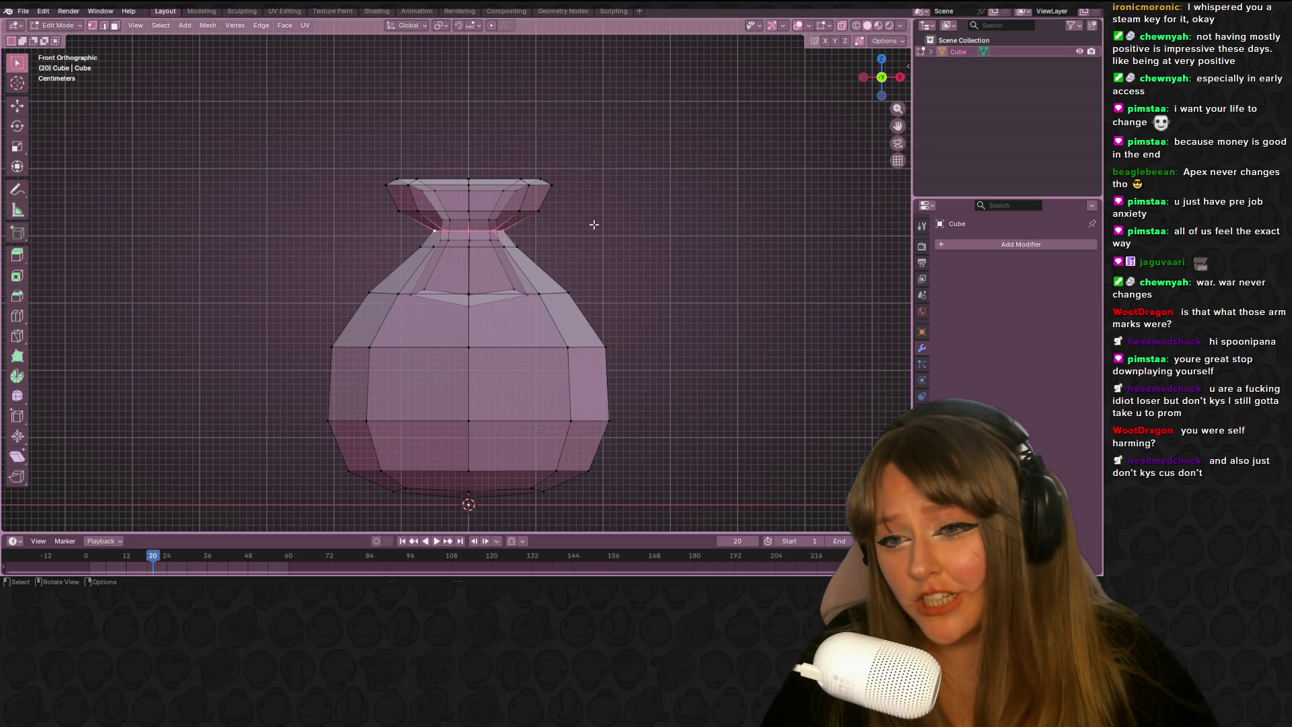
key(s)
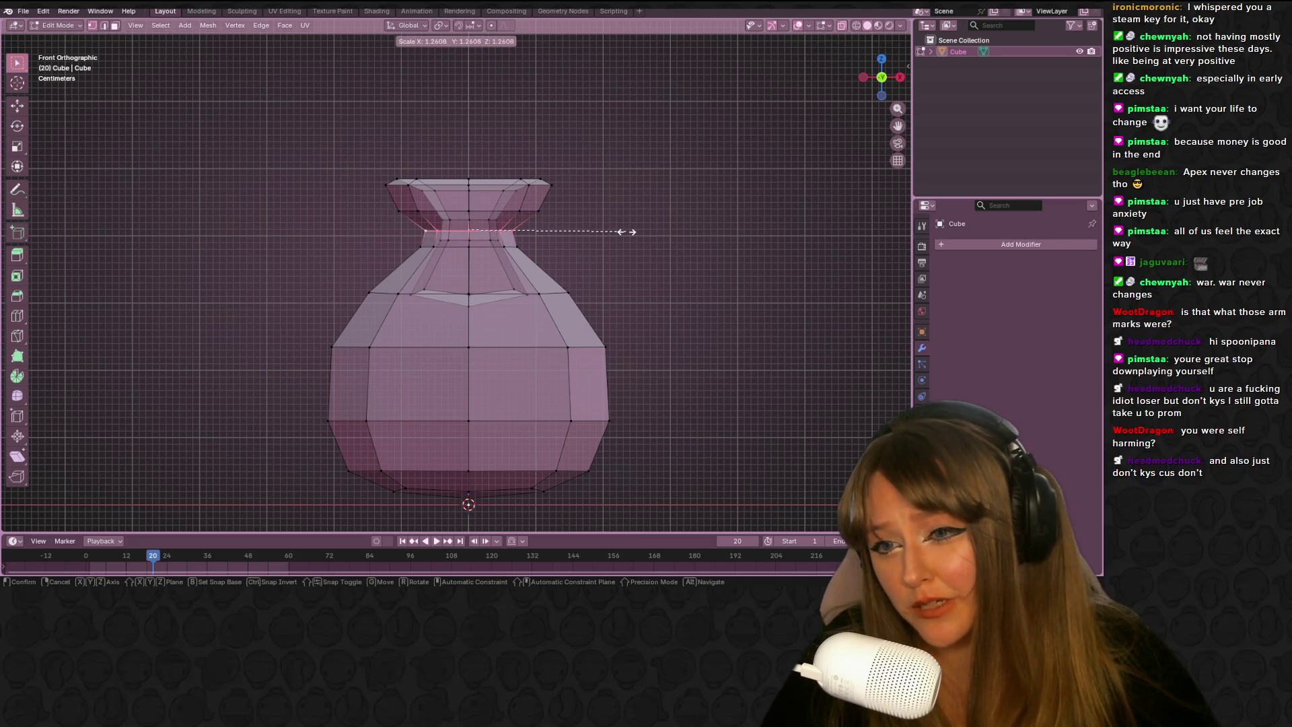
click(614, 232)
mouse_move(288, 103)
mouse_down()
mouse_move(473, 216)
mouse_move(595, 229)
mouse_up()
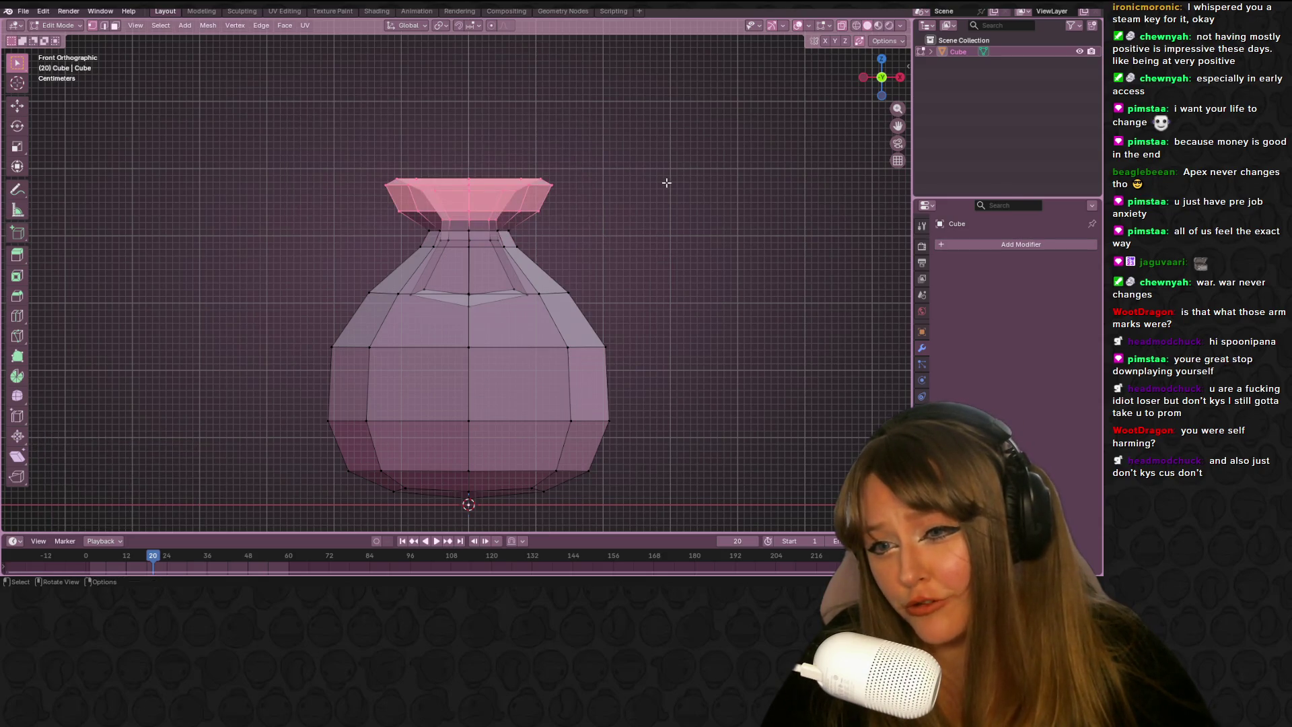
click(648, 170)
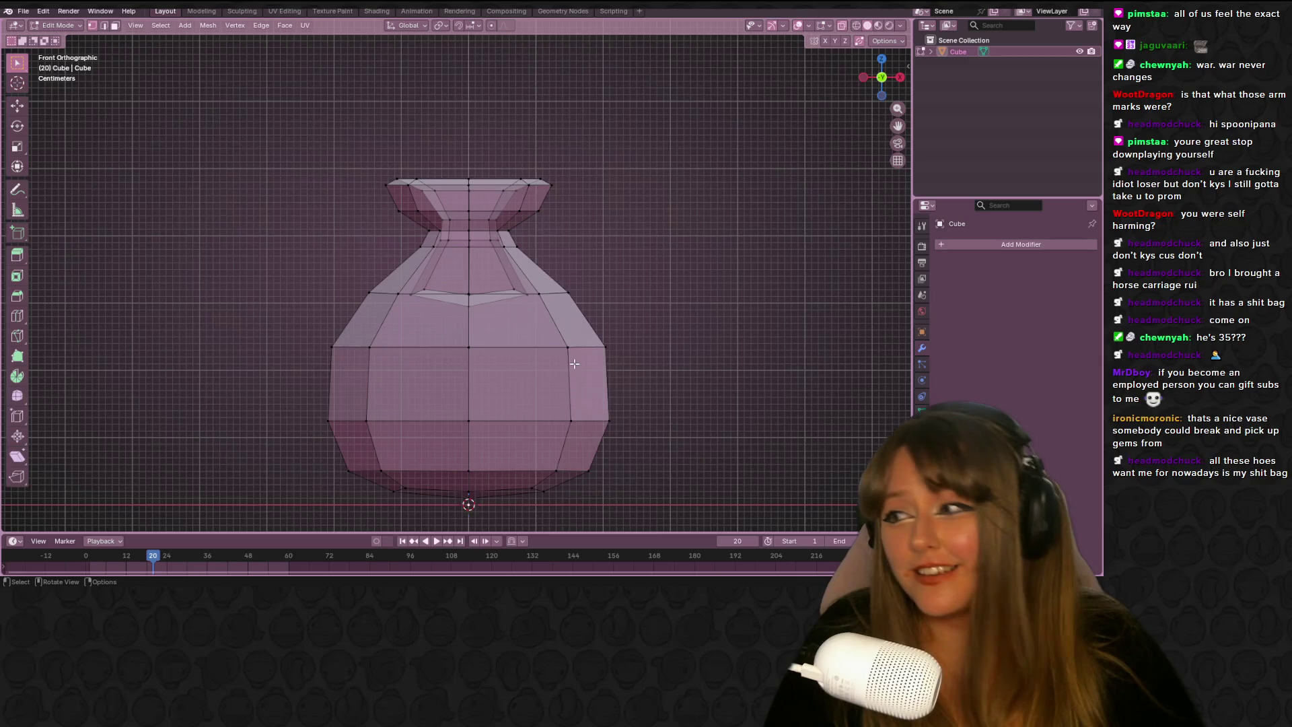
Zoom in, select an edge loop on the vase's right side, and orbit to view from above
scroll(553, 340, up, 1)
alt+click(523, 294)
mouse_move(523, 293)
middle_down()
mouse_move(597, 205)
mouse_move(591, 182)
mouse_move(440, 221)
mouse_move(471, 222)
mouse_move(588, 213)
mouse_move(337, 225)
mouse_move(268, 199)
mouse_move(519, 273)
mouse_move(404, 317)
mouse_move(375, 369)
mouse_move(511, 417)
mouse_move(792, 263)
mouse_move(547, 326)
middle_up()
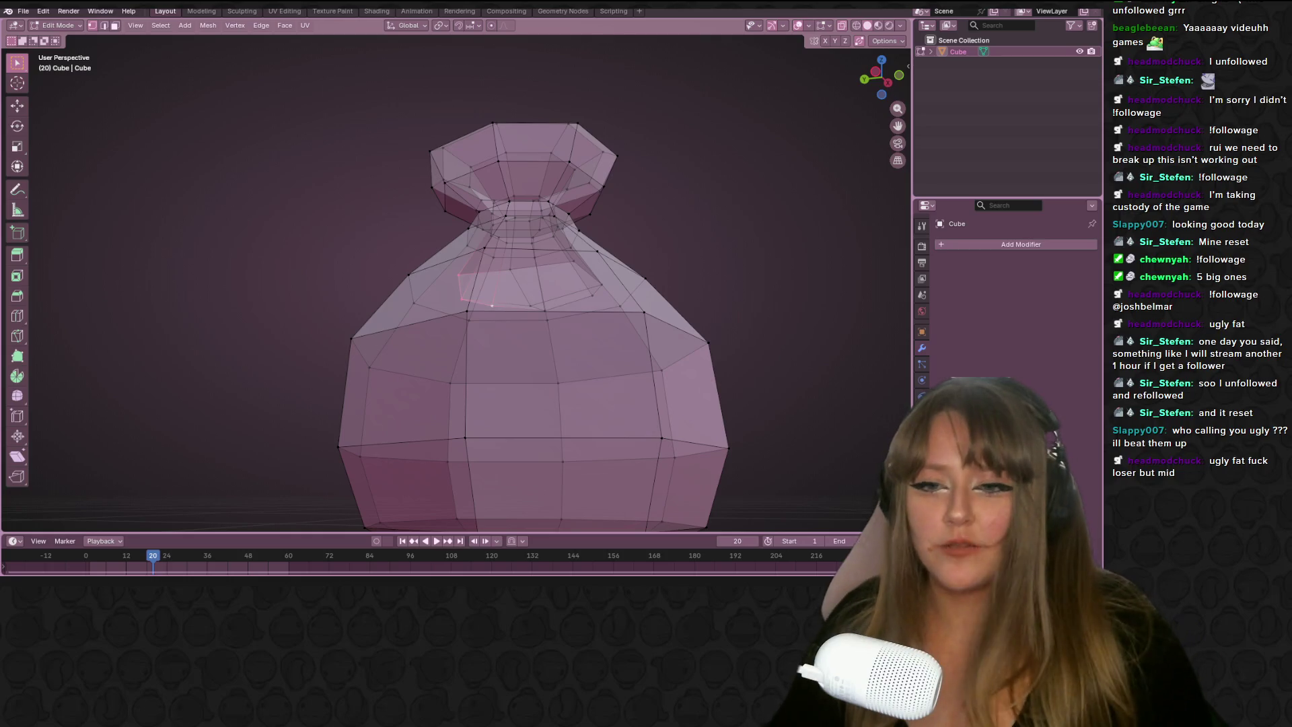
Scale the neck edge loop down to 0.881
mouse_move(669, 222)
middle_down()
mouse_move(683, 285)
mouse_move(525, 275)
mouse_move(663, 231)
mouse_move(807, 222)
middle_up()
alt+click(574, 267)
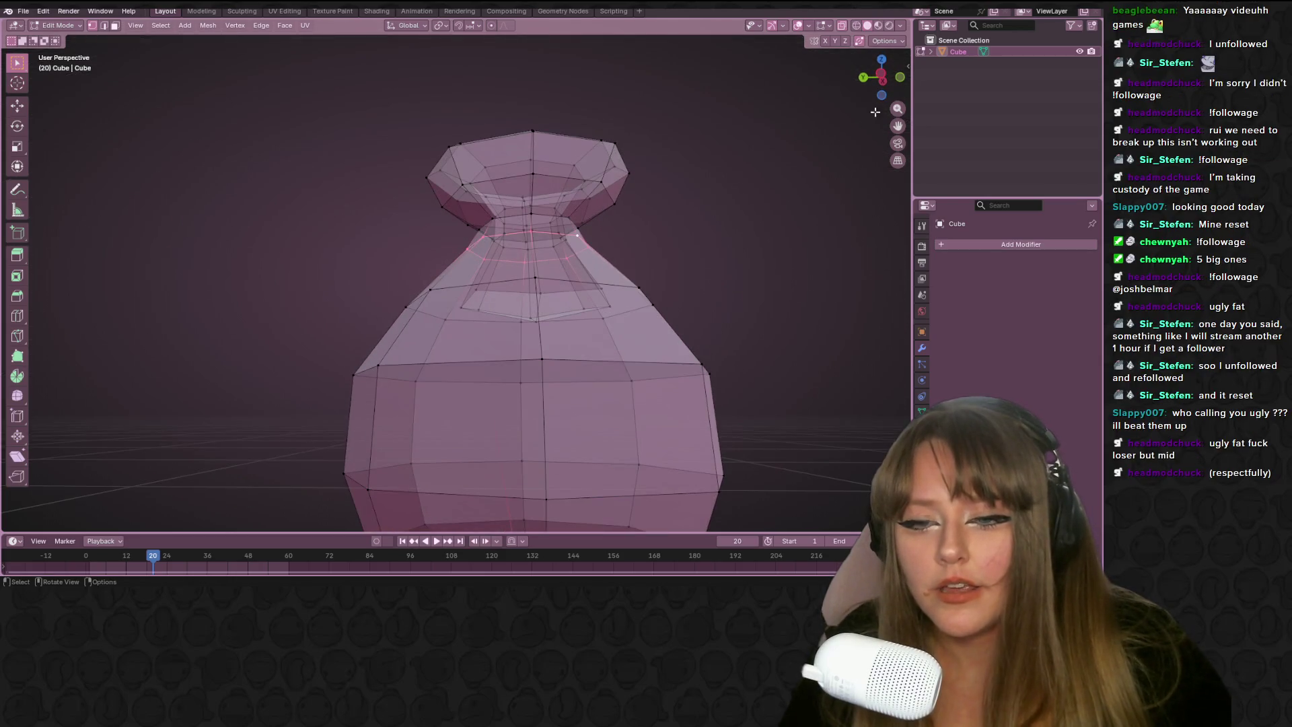
scroll(810, 220, up, 3)
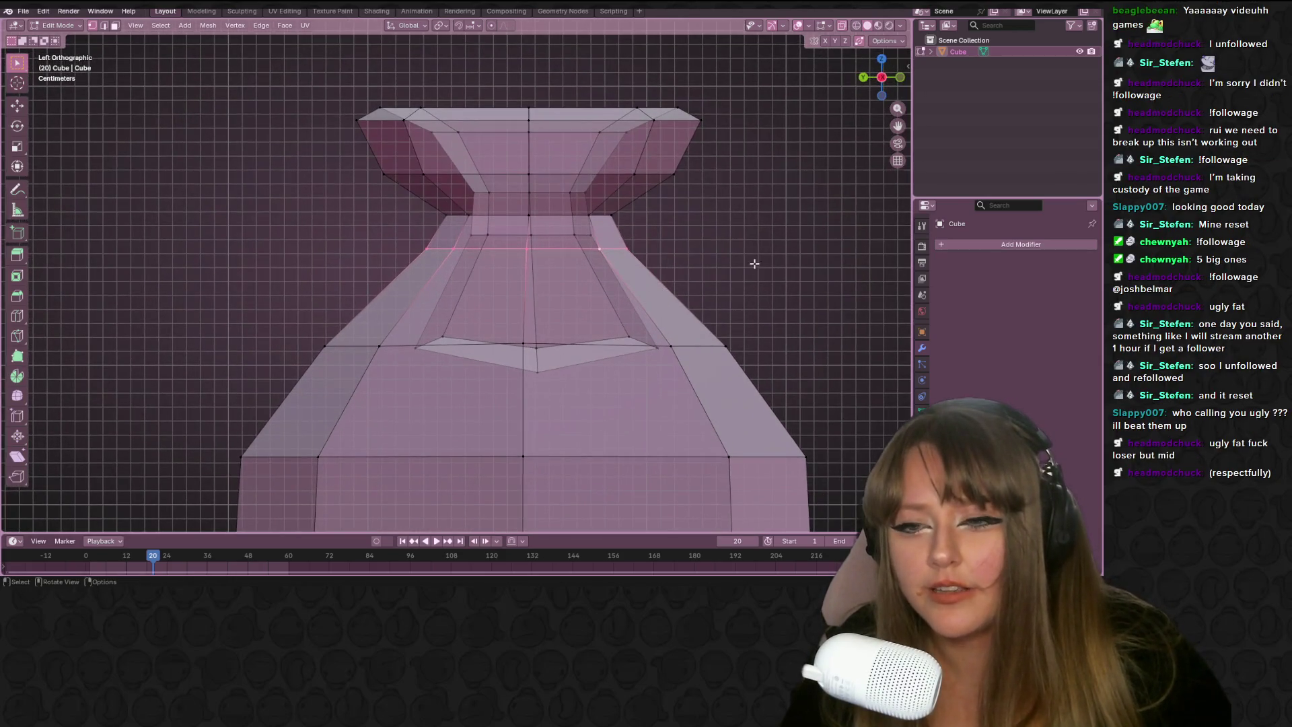
key(s)
click(726, 260)
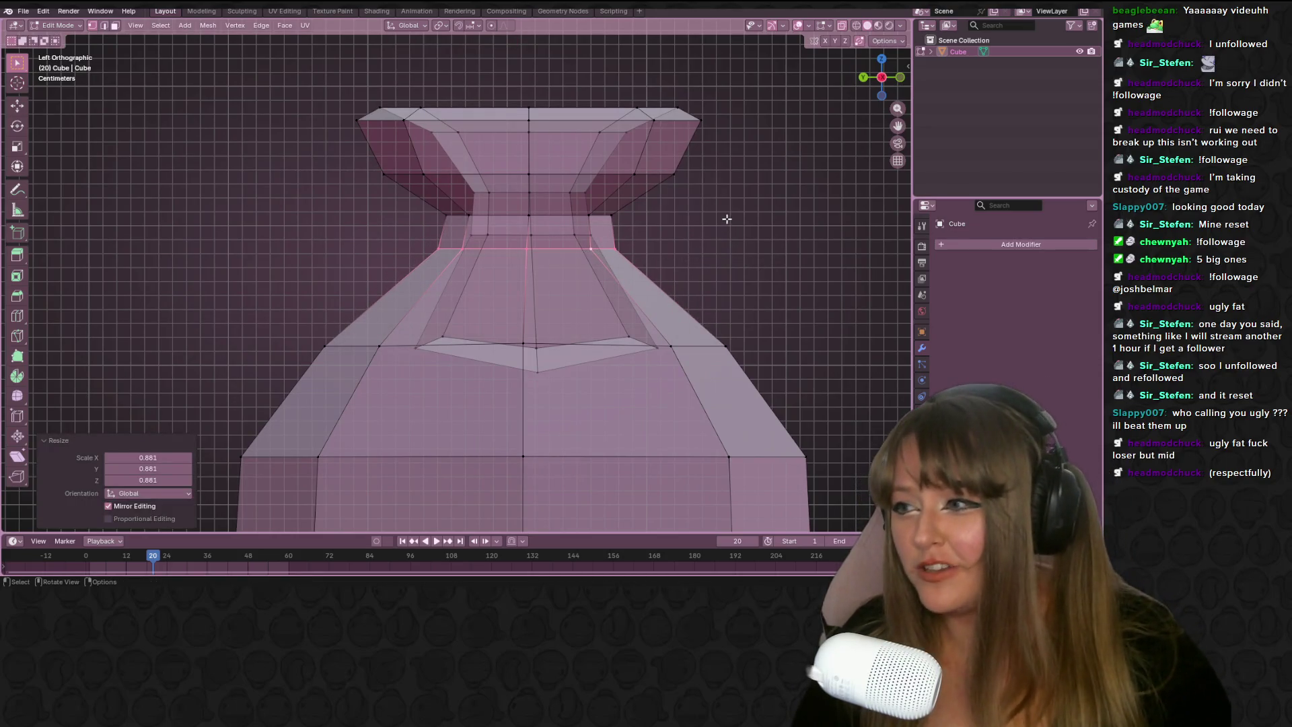
Scale the rim's middle edge loop to 0.776, then return to Object Mode
alt+click(389, 171)
key(s)
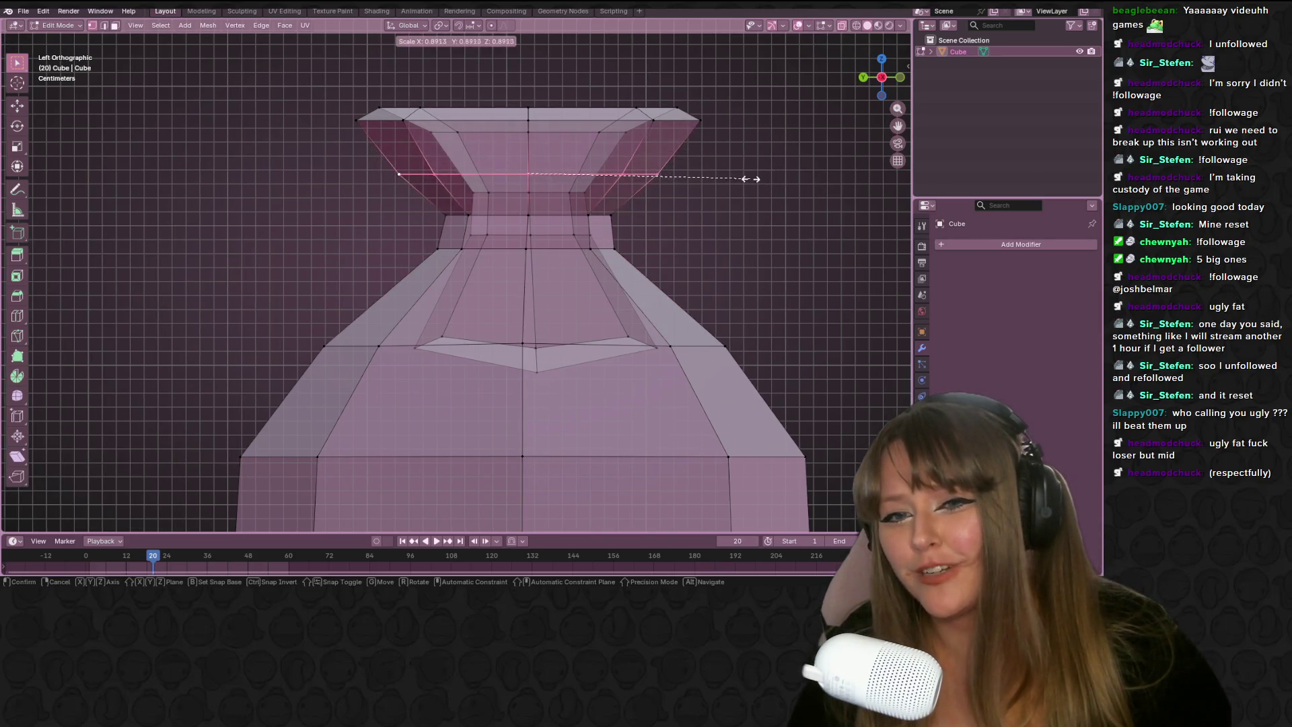
click(723, 182)
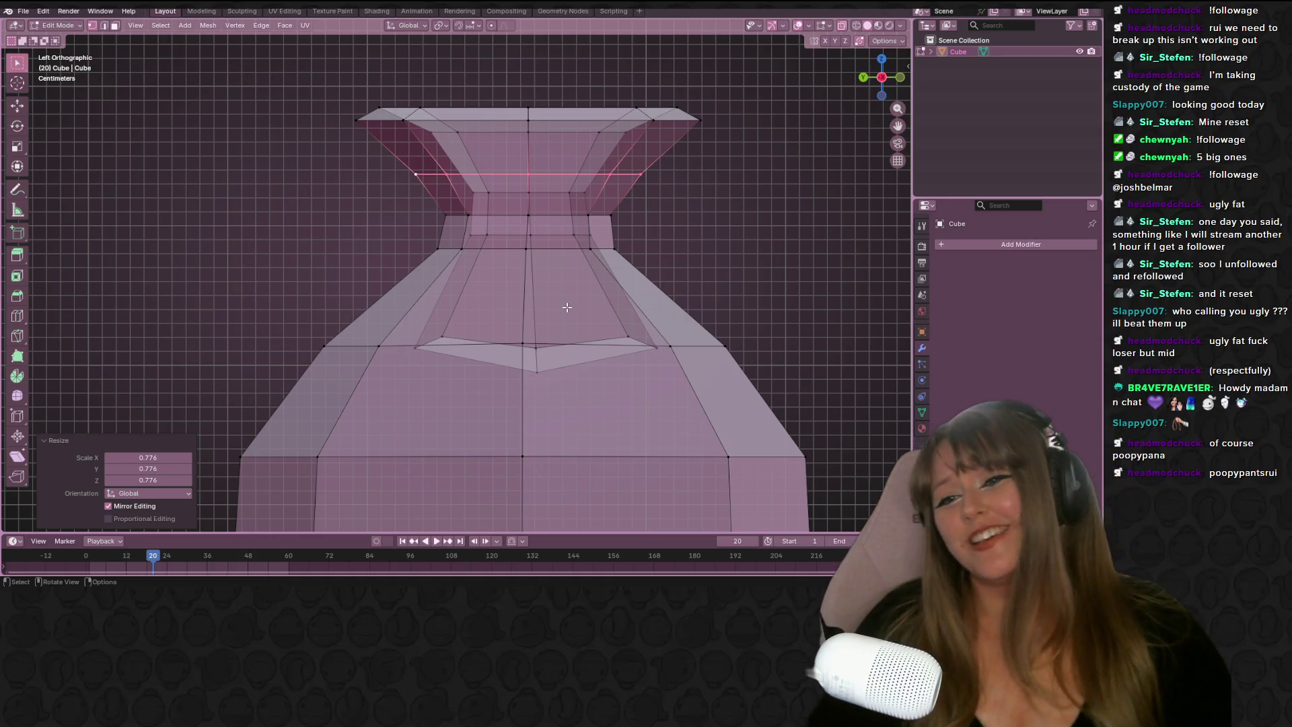
scroll(692, 328, down, 5)
mouse_move(754, 242)
middle_down()
mouse_move(660, 240)
mouse_move(586, 178)
mouse_move(357, 272)
mouse_move(179, 317)
mouse_move(247, 273)
mouse_move(295, 273)
middle_up()
key(Tab)
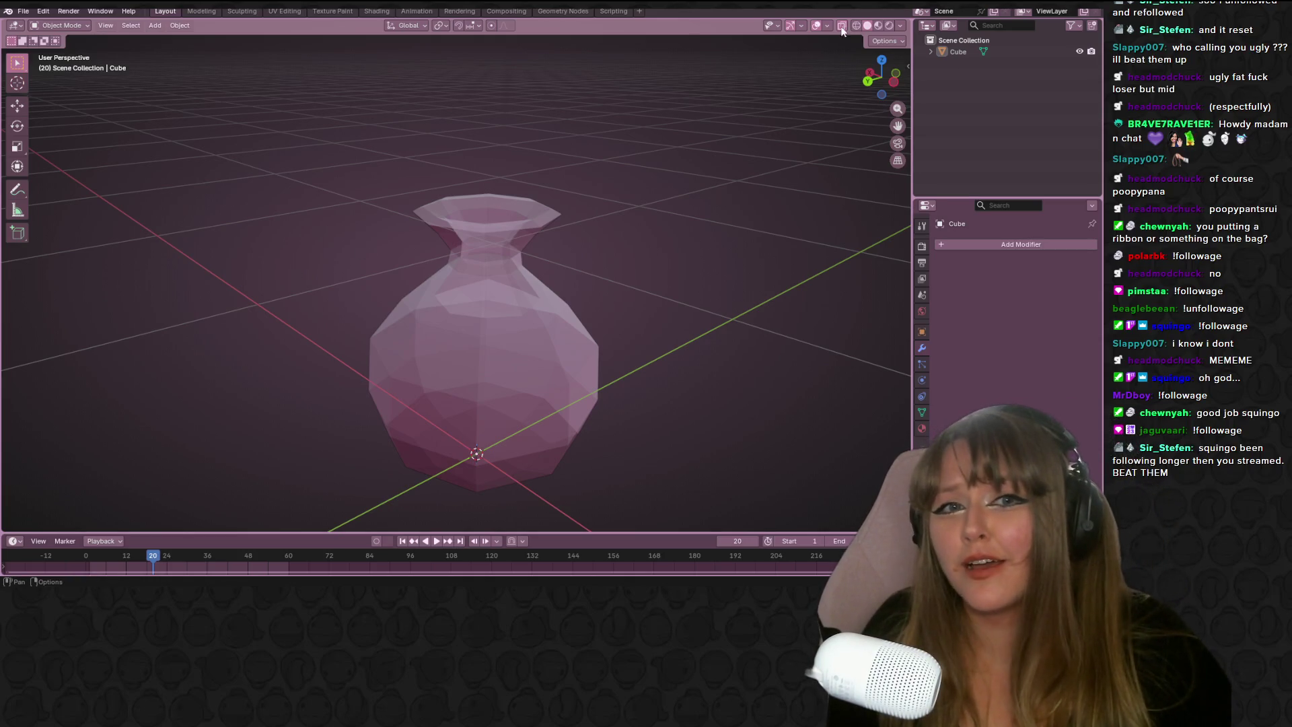
Turn off X-ray with Alt+Z so the vase displays as a solid, opaque object
key(alt+z)
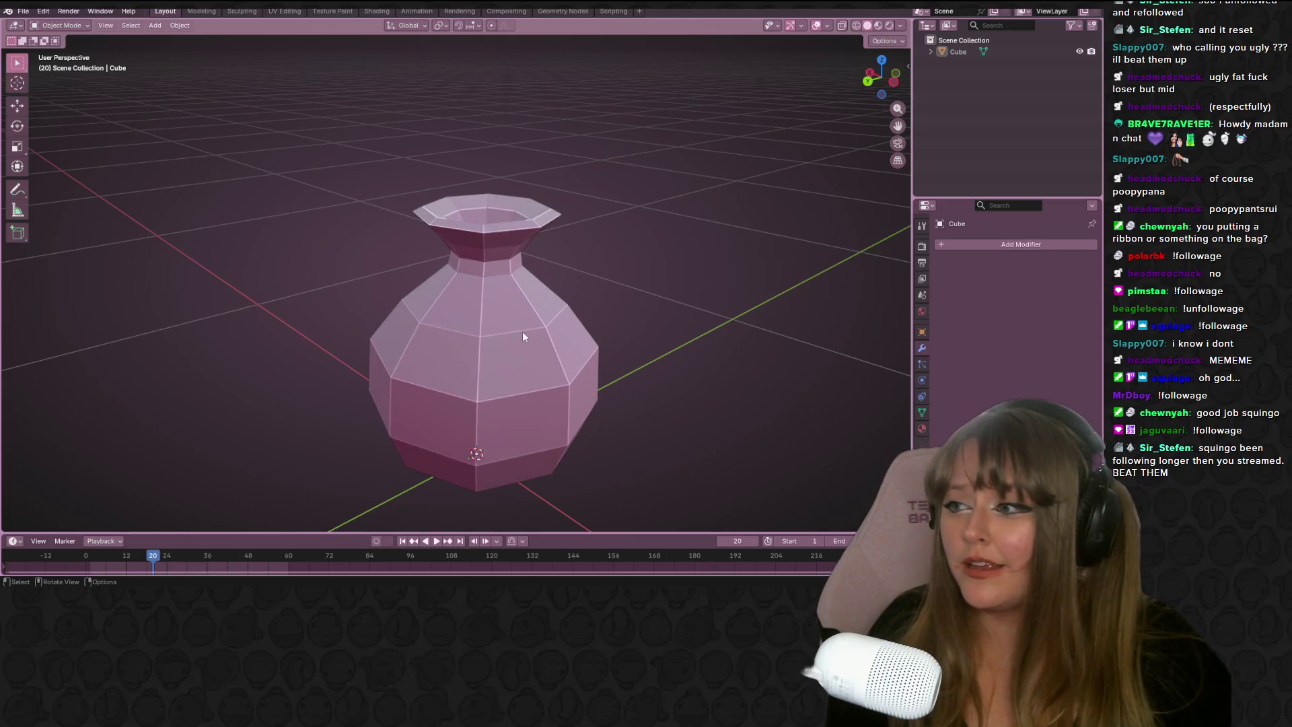
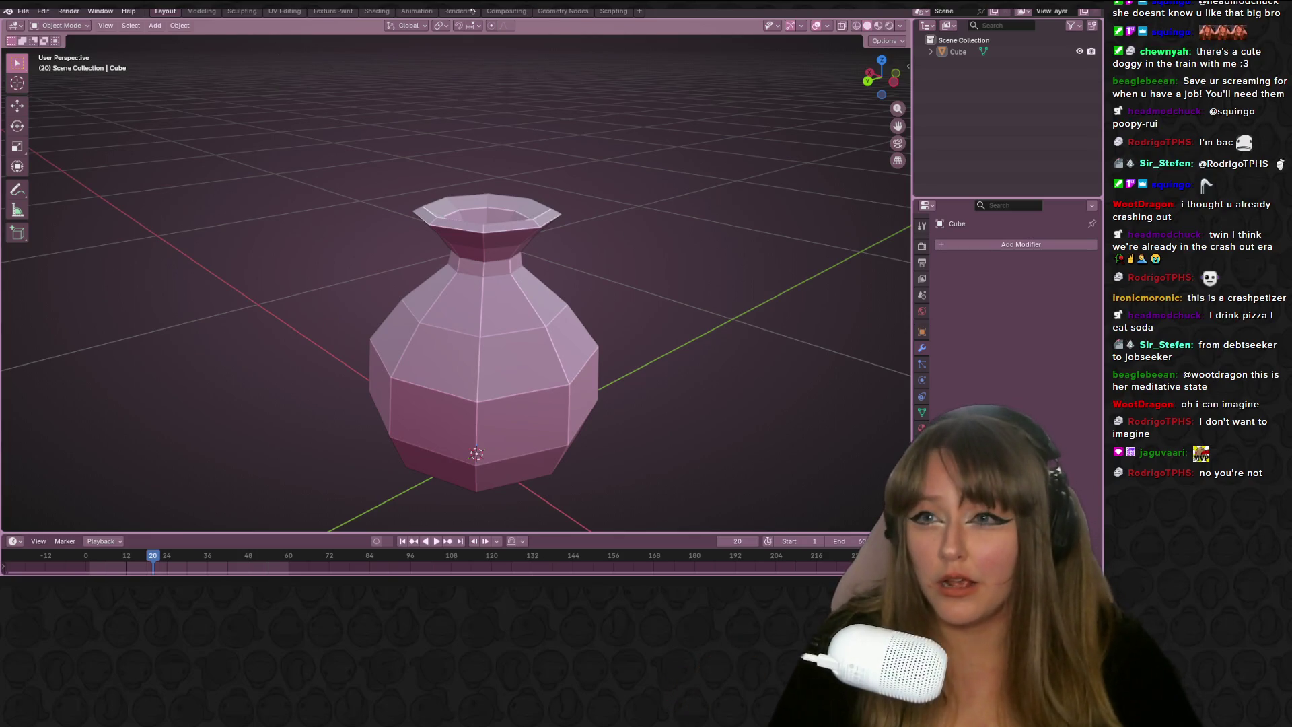
Enter Edit Mode on the vase and select the rim's inner edge loop
mouse_move(569, 168)
middle_down()
mouse_move(580, 243)
mouse_move(499, 230)
mouse_move(545, 246)
middle_up()
key(Tab)
alt+click(499, 231)
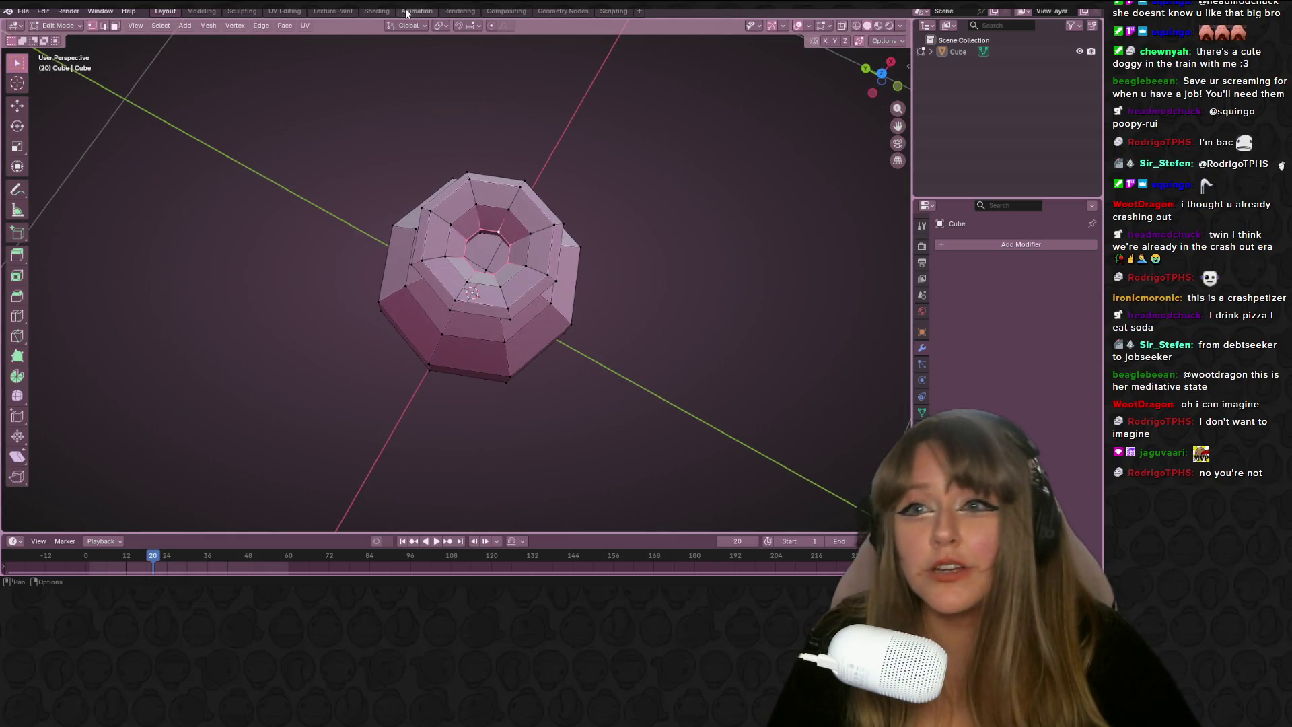
Pass through the Animation and UV Editing workspaces, ending in Shading
click(417, 11)
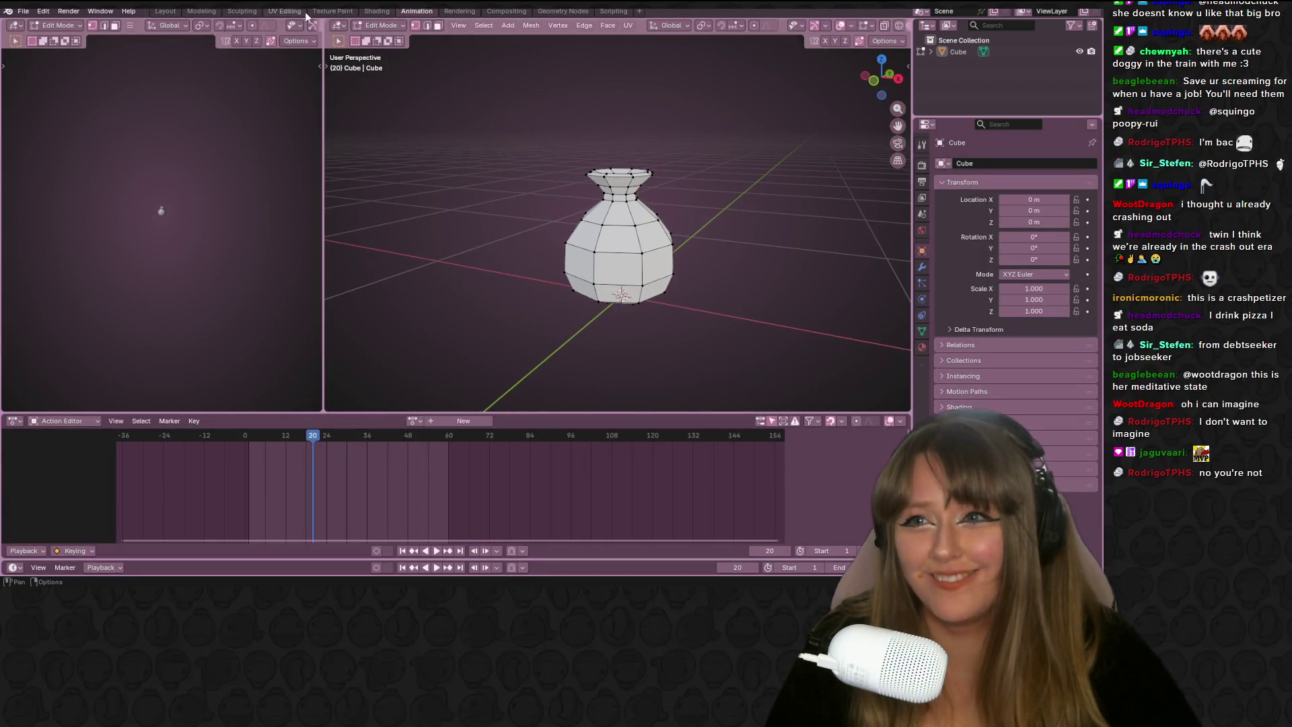
click(285, 11)
mouse_move(679, 128)
middle_down()
mouse_move(693, 158)
mouse_move(707, 154)
mouse_move(557, 83)
mouse_move(592, 134)
middle_up()
scroll(707, 154, up, 3)
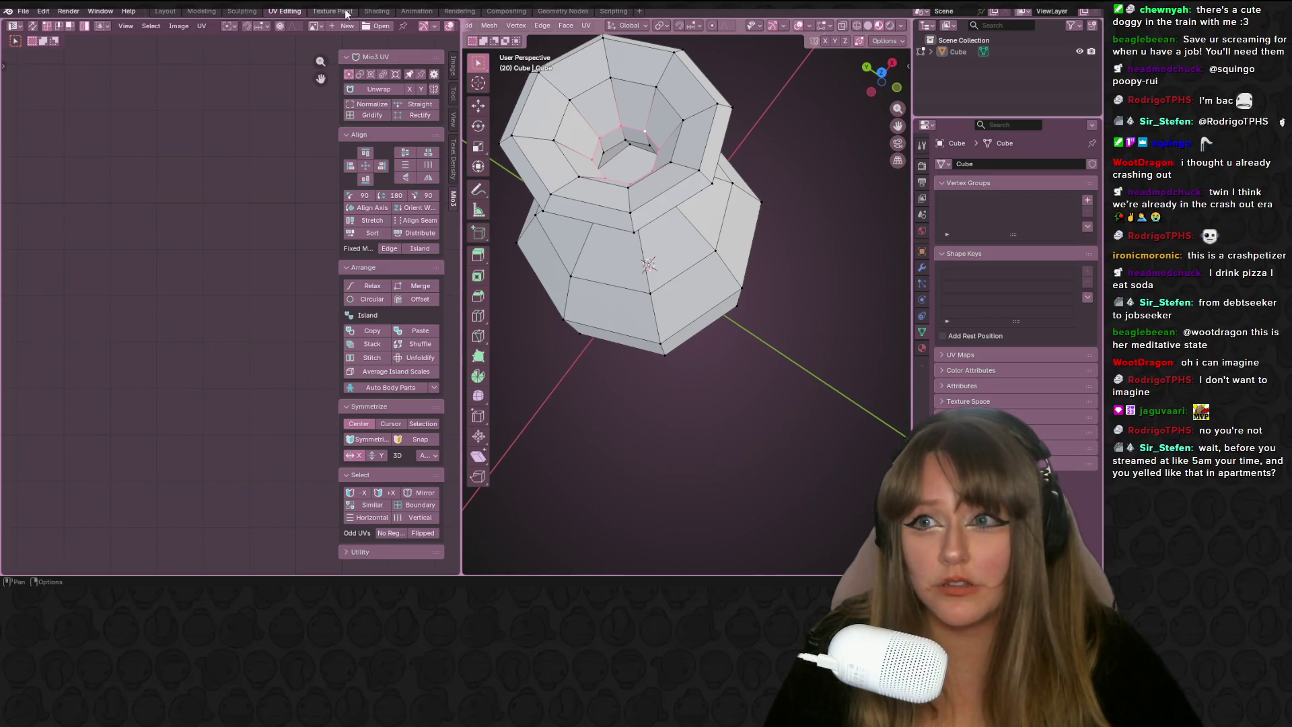
click(377, 11)
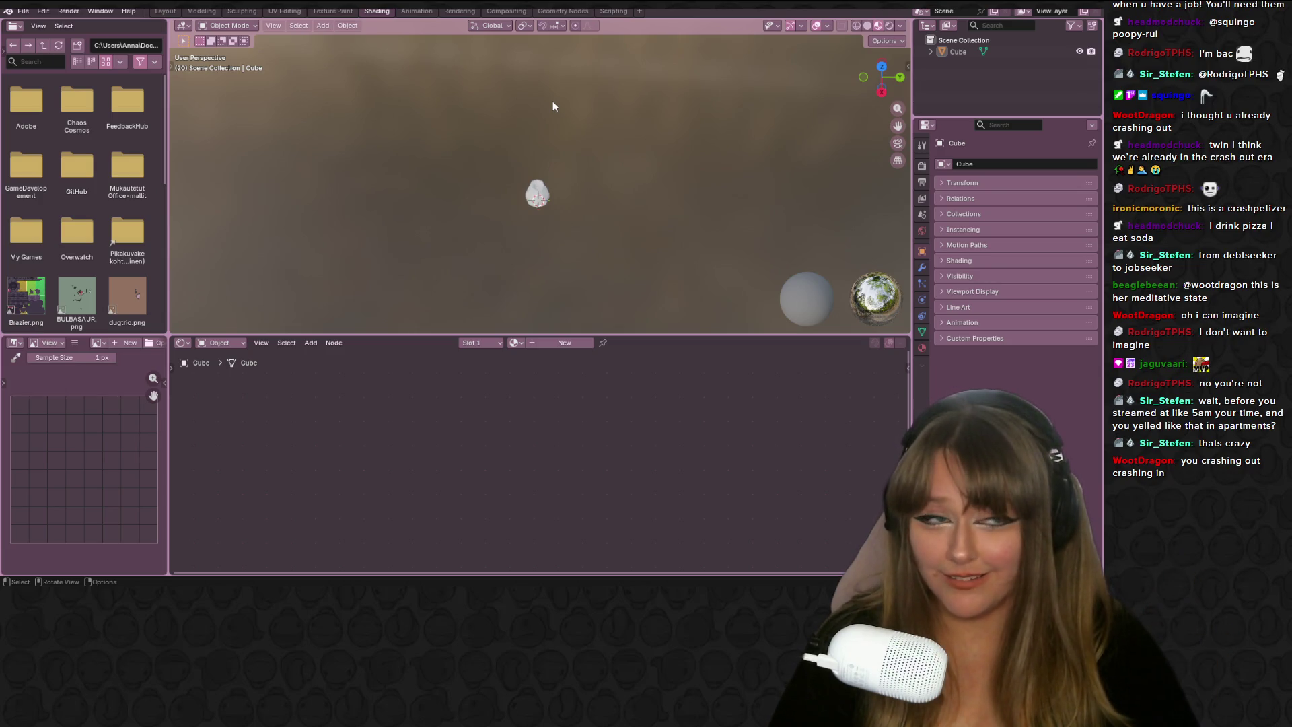
Create a new material and add an Image Texture node feeding Base Color
click(564, 342)
scroll(528, 445, up, 3)
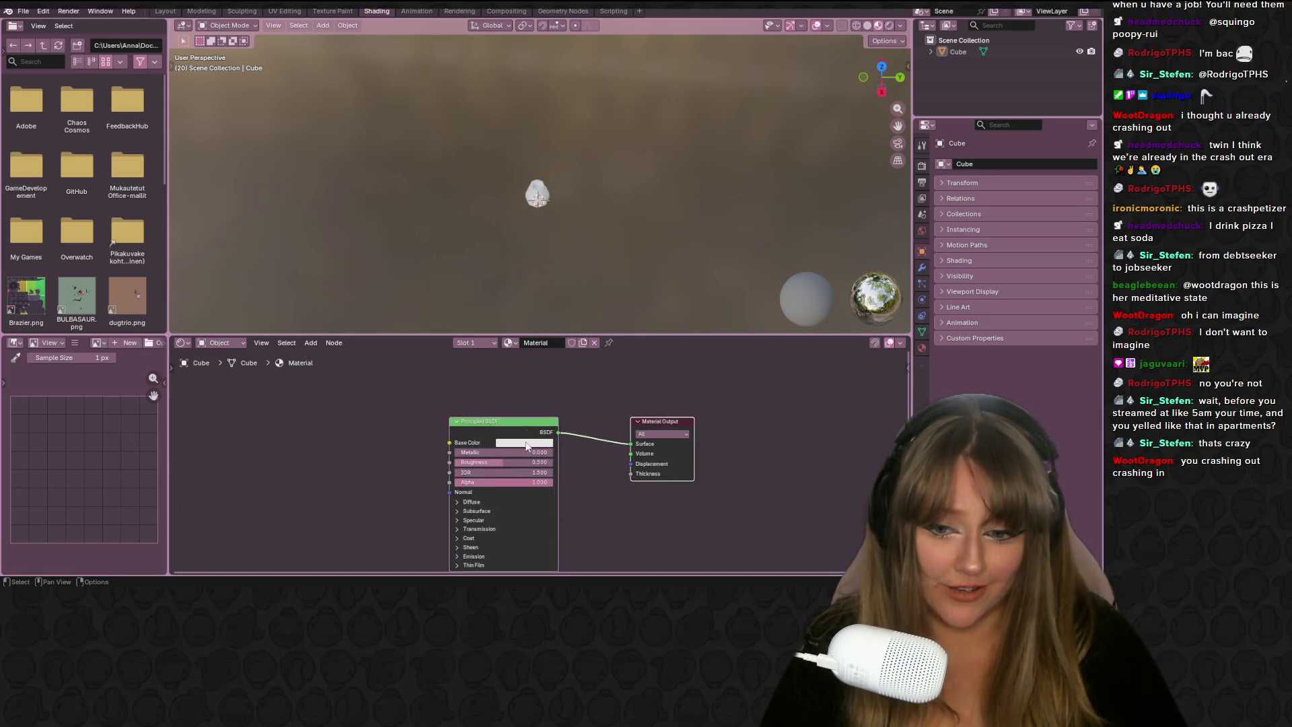
scroll(529, 446, up, 3)
drag(383, 428, 288, 431)
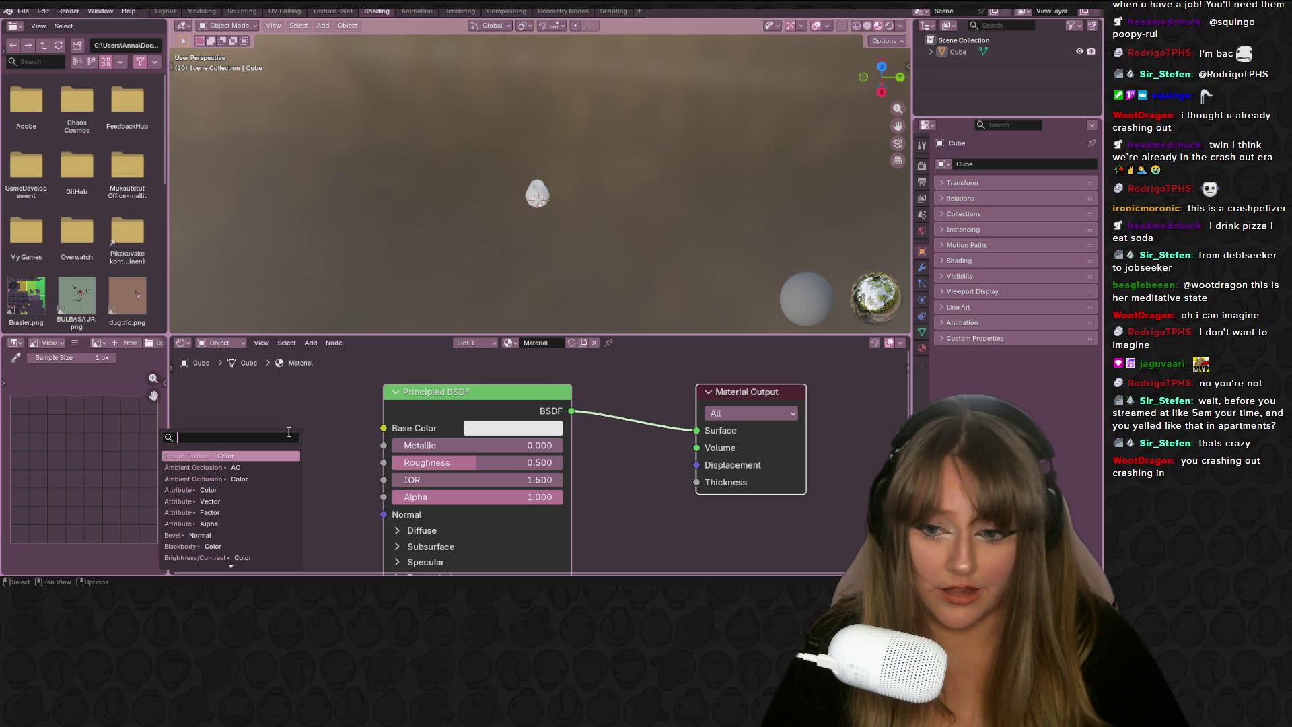
click(256, 457)
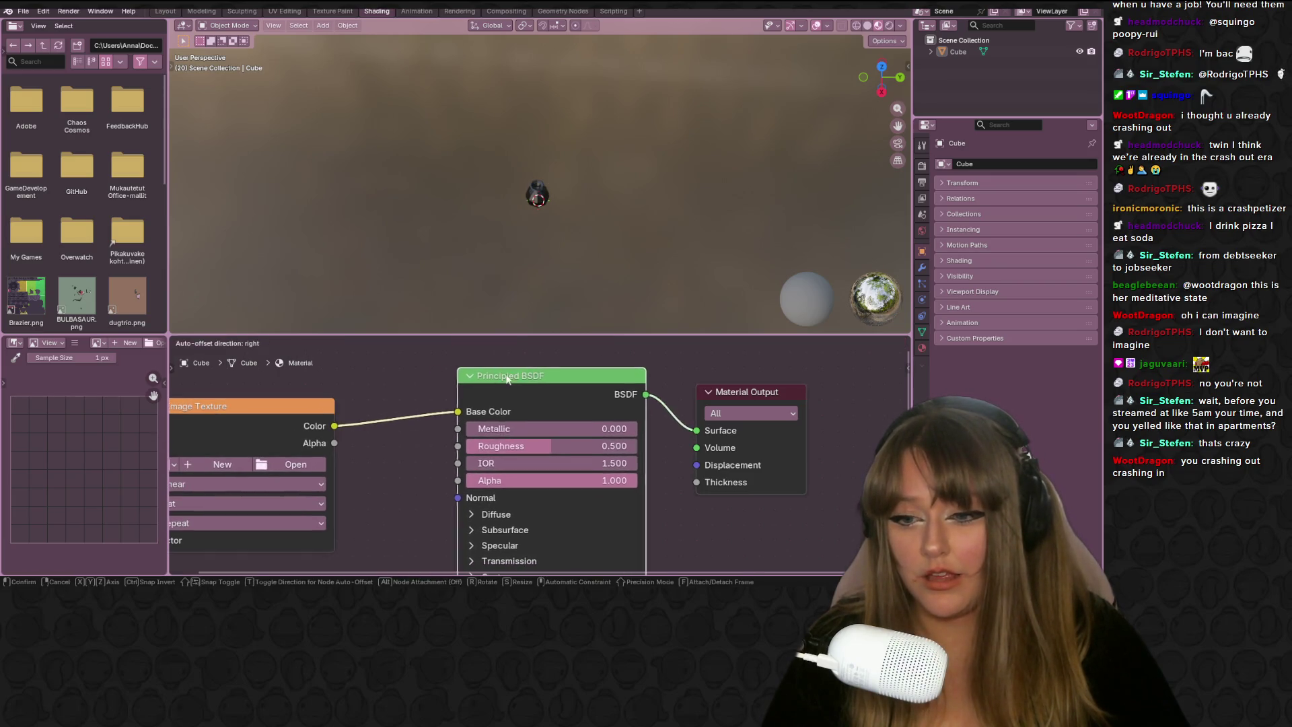
click(348, 396)
Create a new 64×64 blank image for the texture node
click(264, 451)
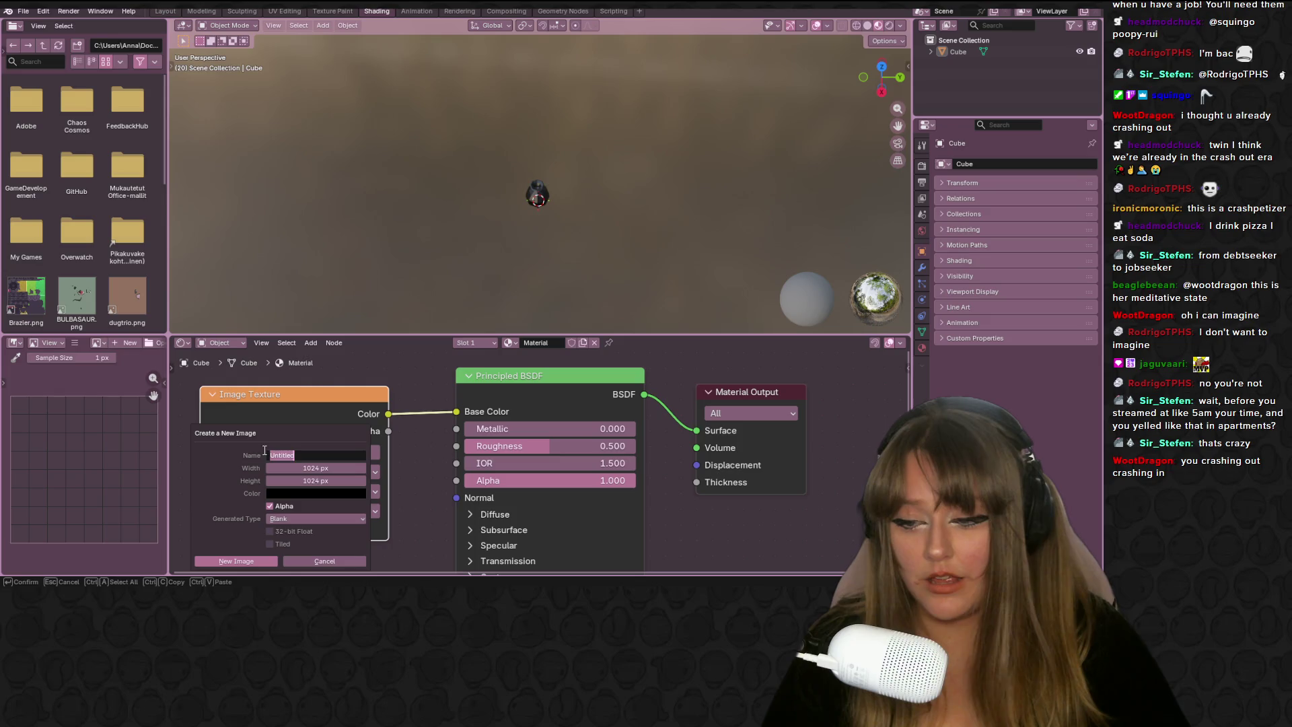
click(316, 468)
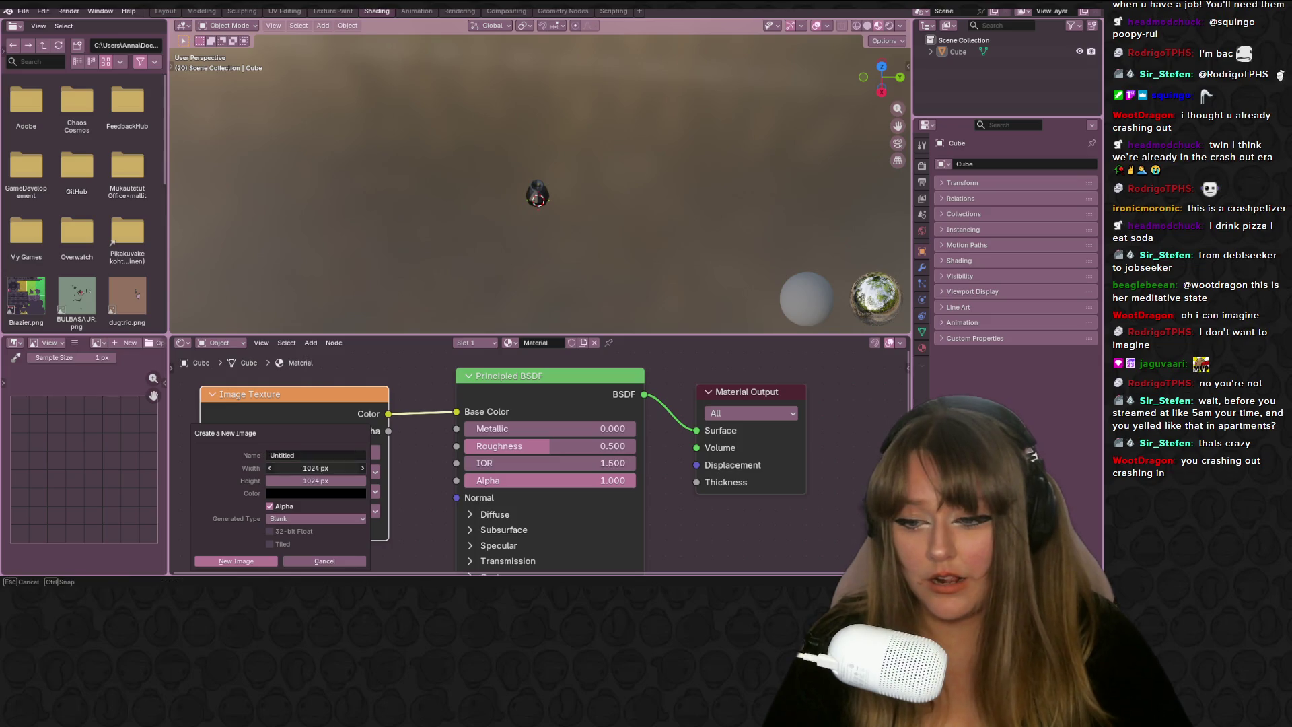
text(64)
key(Return)
click(321, 480)
text(64)
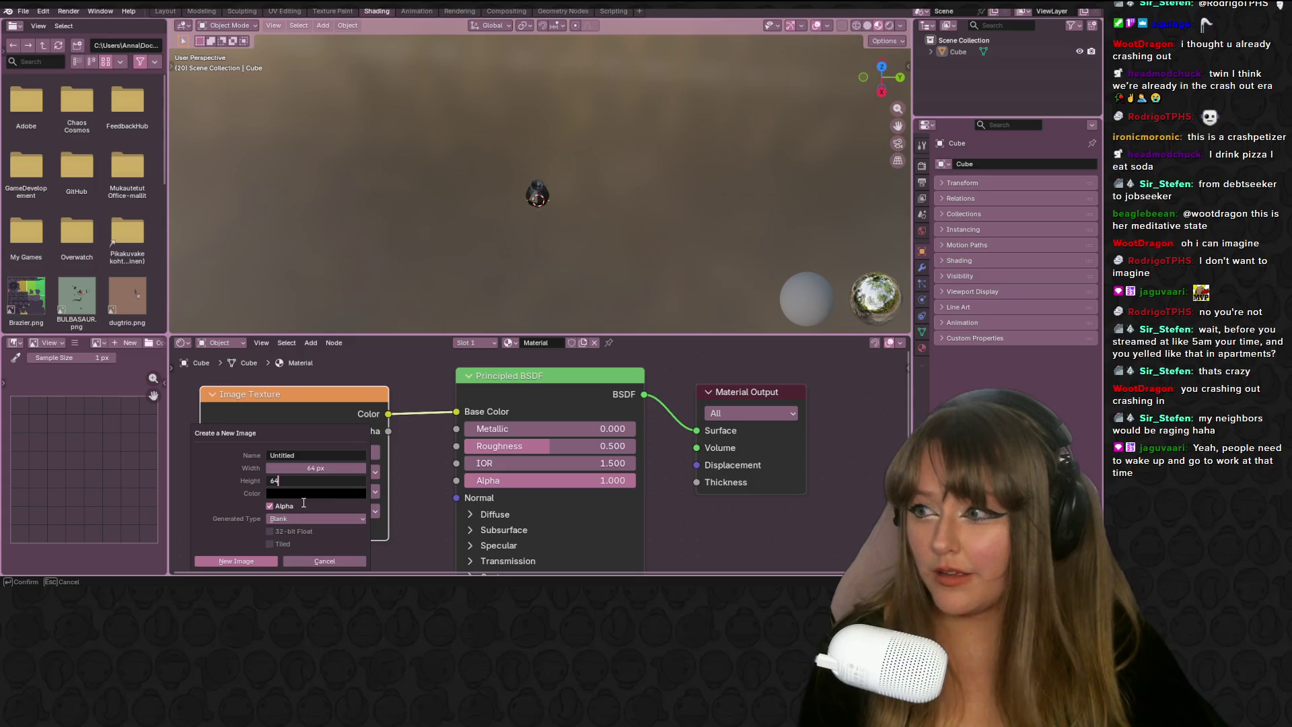
click(233, 561)
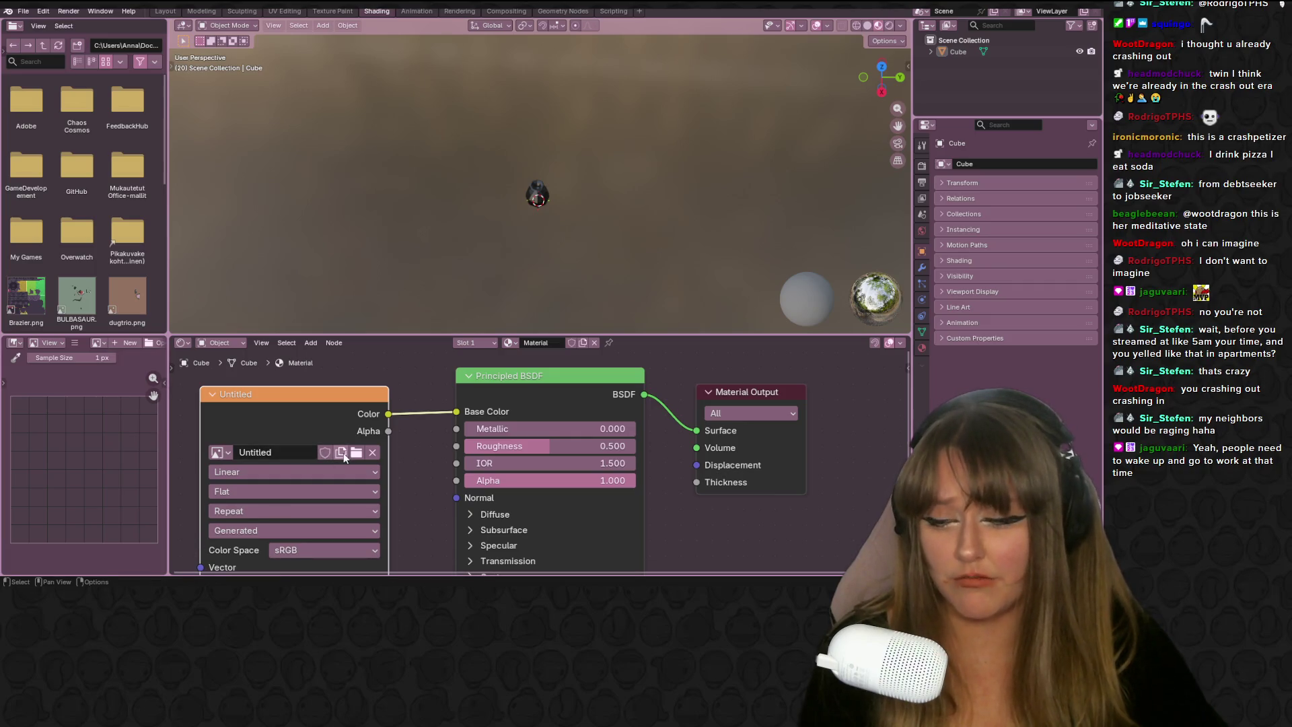
Replace it with a Color Grid generated image and set interpolation to Closest
click(373, 452)
click(276, 452)
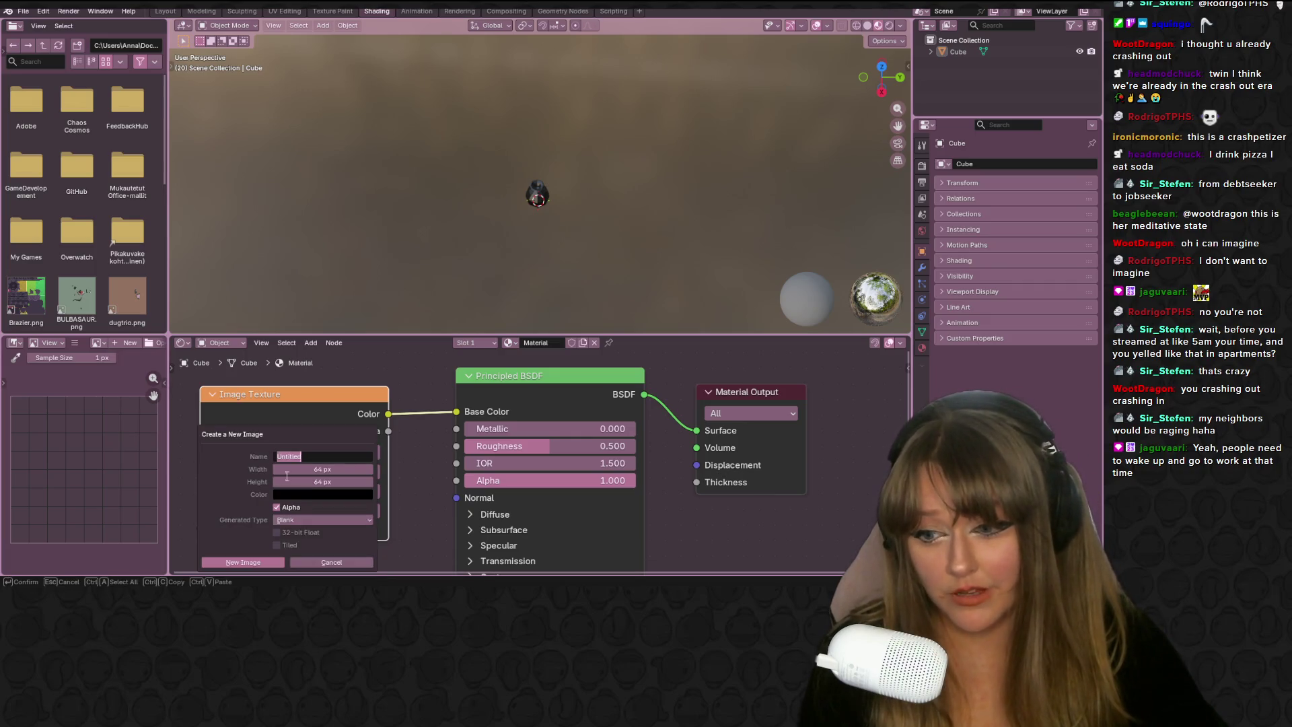
click(313, 518)
click(274, 559)
click(275, 562)
scroll(286, 511, down, 1)
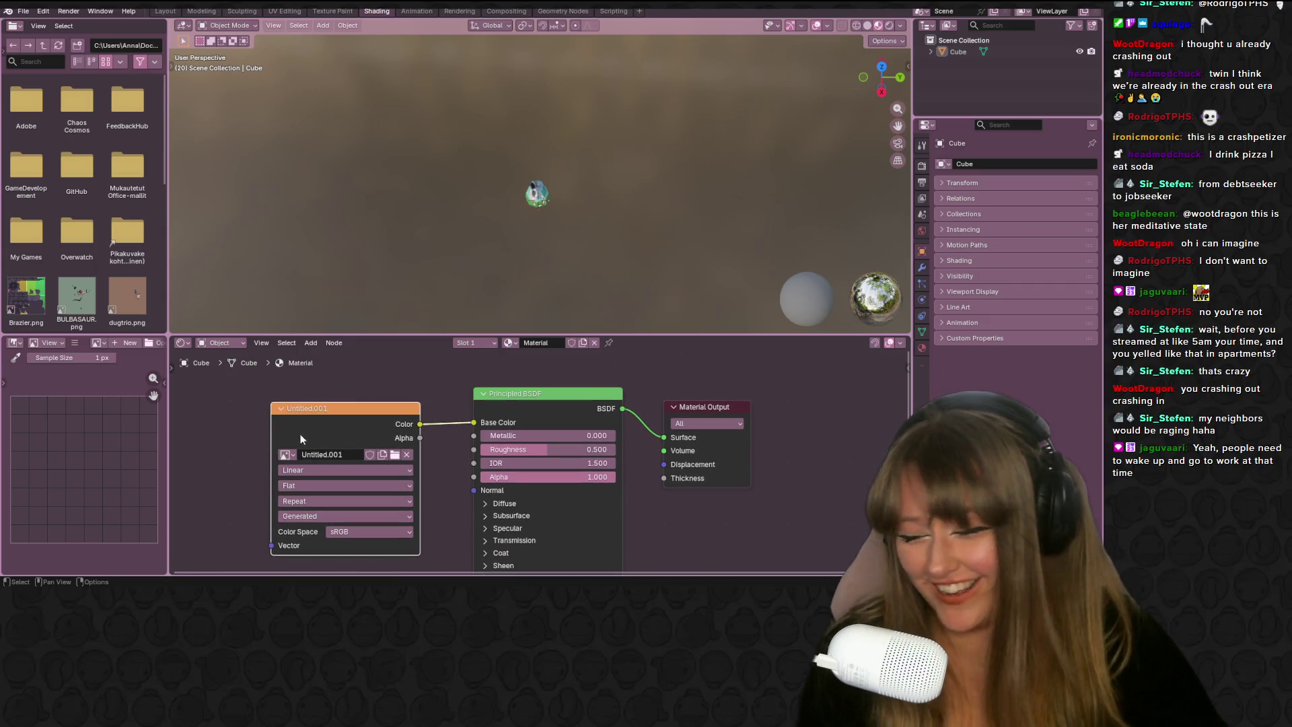
click(325, 470)
click(300, 514)
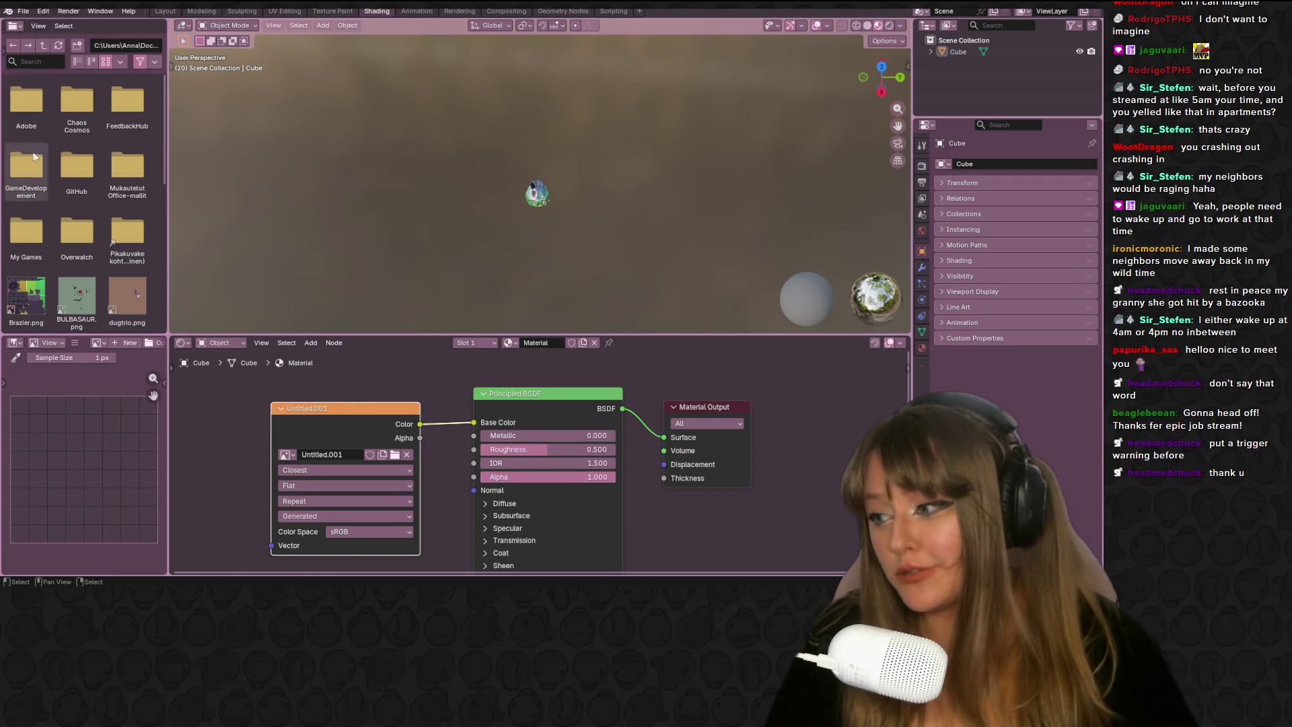
scroll(519, 152, up, 3)
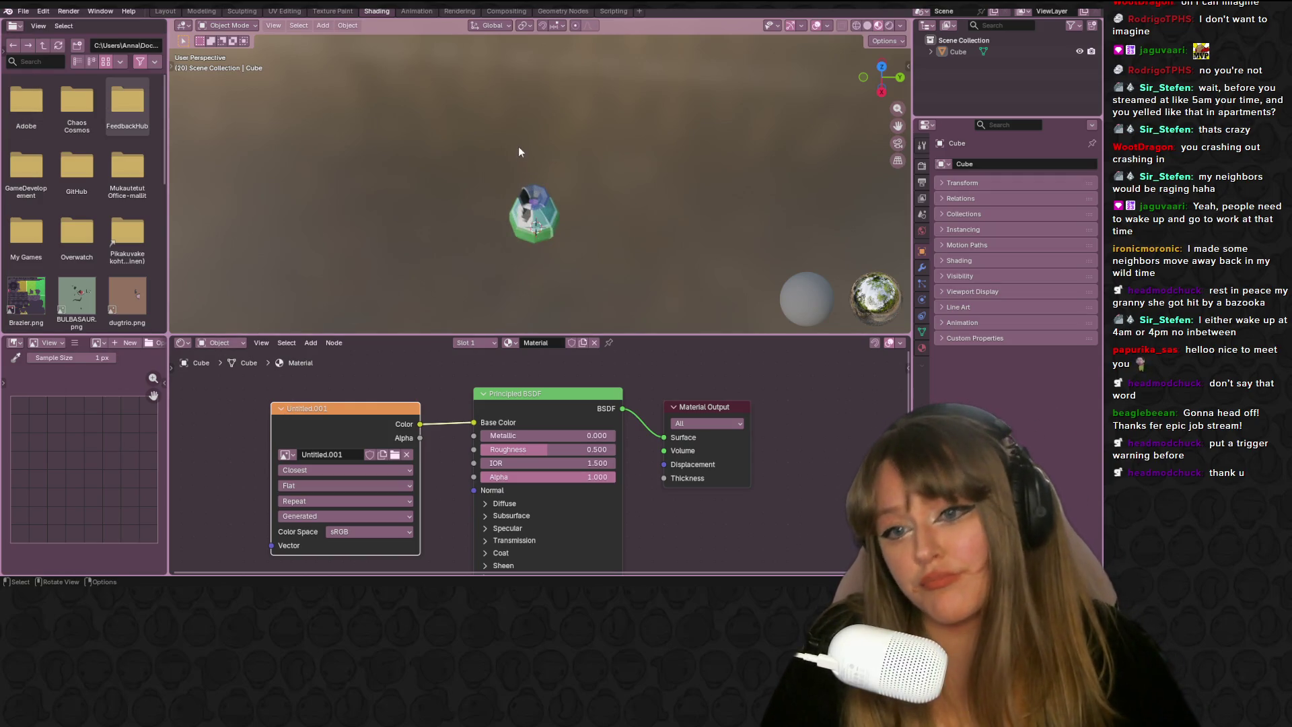
scroll(574, 201, up, 5)
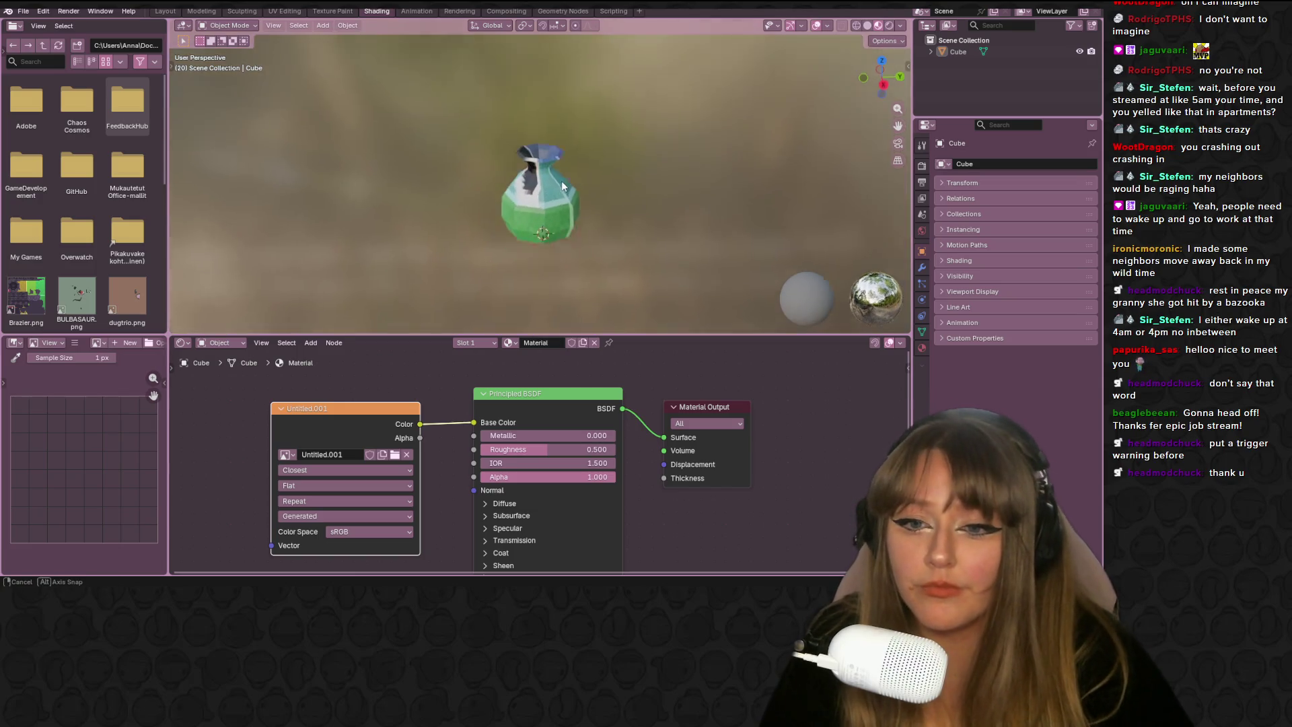
mouse_move(565, 176)
middle_down()
mouse_move(696, 185)
mouse_move(532, 195)
mouse_move(464, 283)
middle_up()
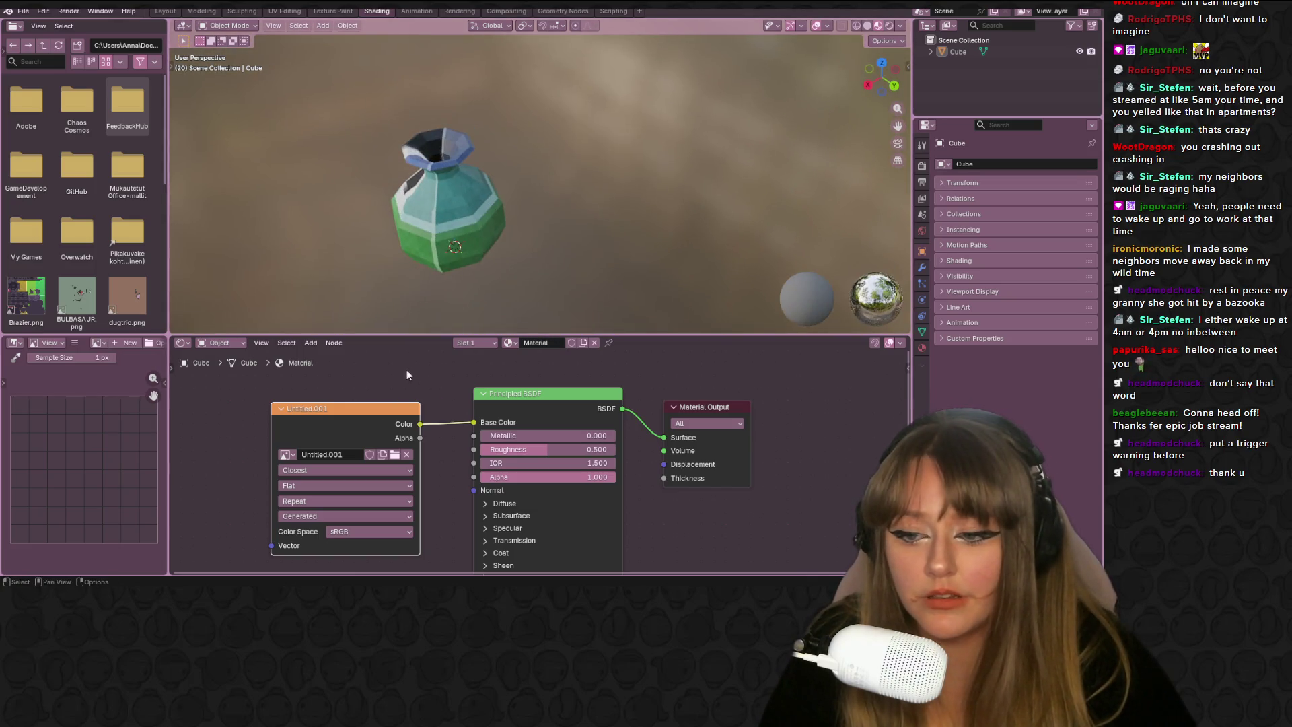
click(335, 13)
In UV Editing, select the whole vase mesh and do a first UV unwrap
middle_drag(610, 158, 504, 127)
click(285, 12)
mouse_move(646, 155)
middle_down()
mouse_move(669, 163)
mouse_move(646, 101)
mouse_move(650, 164)
middle_up()
scroll(563, 27, up, 5)
key(a)
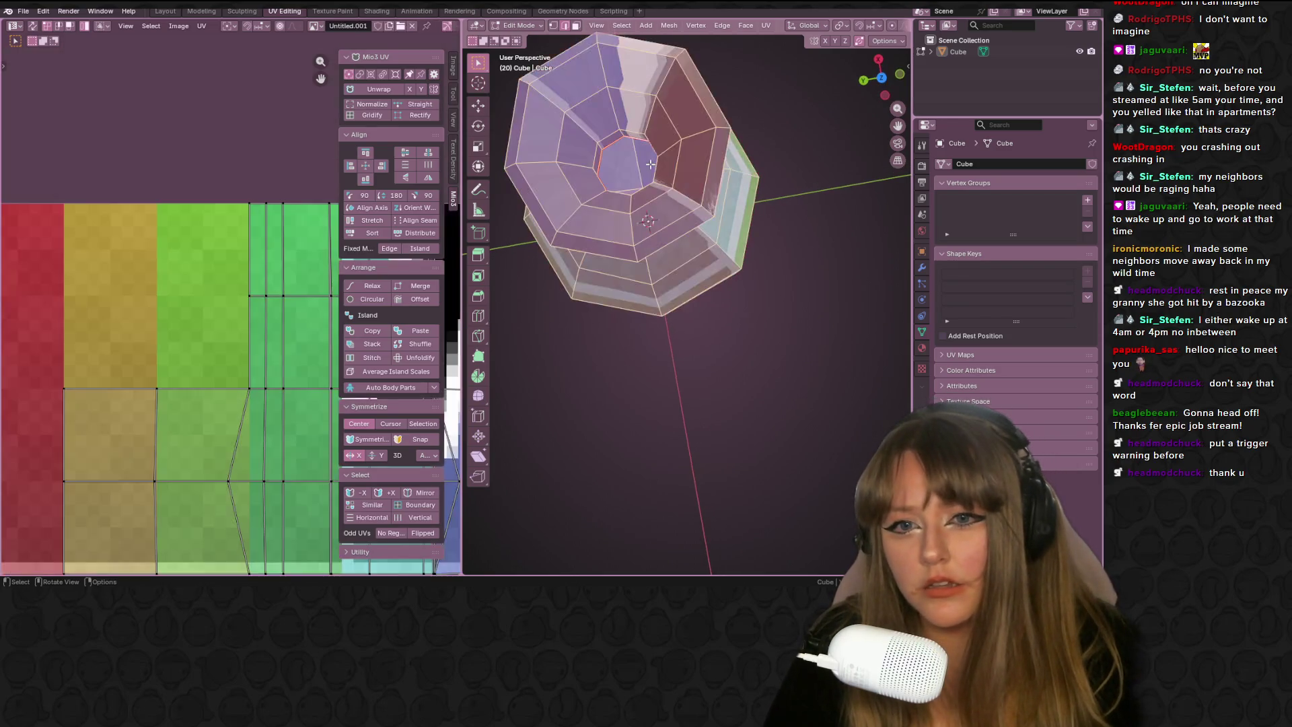
mouse_move(760, 231)
middle_down()
mouse_move(586, 189)
mouse_move(626, 224)
middle_up()
key(u)
click(572, 184)
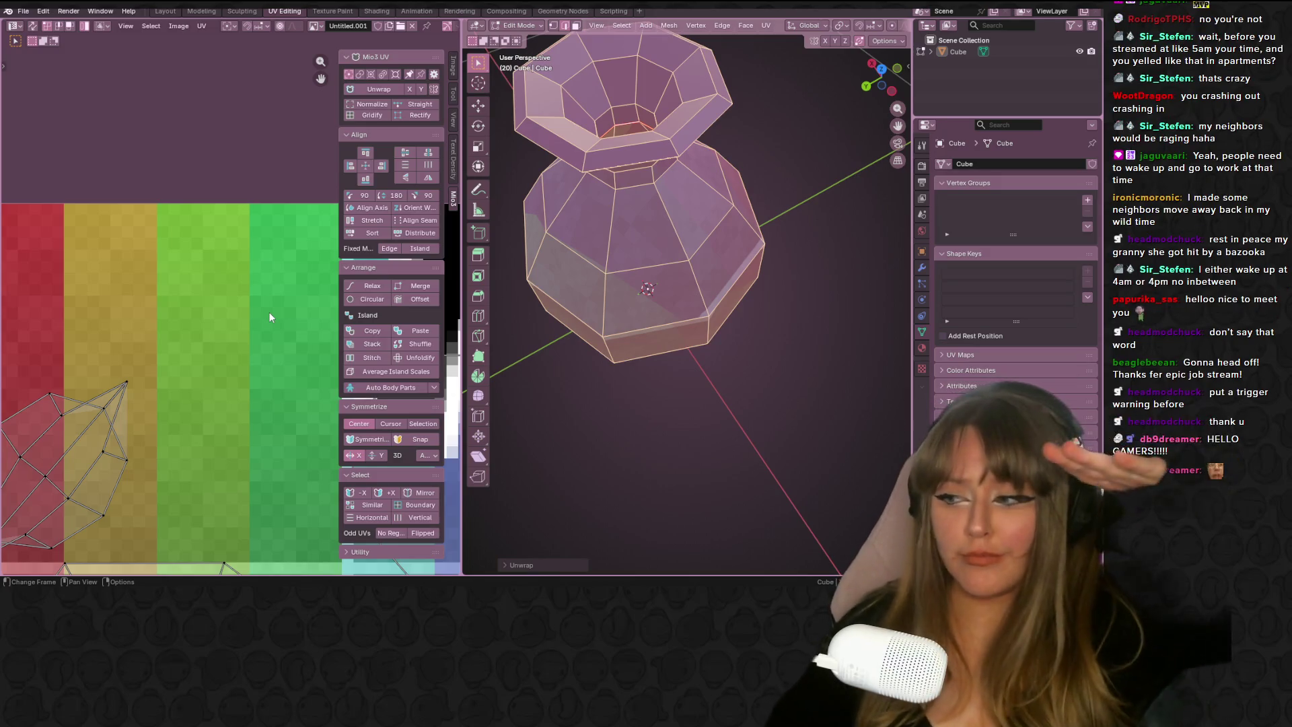
Select the edge loop around the neck and mark it as a seam
middle_drag(673, 115, 680, 158)
key(alt+a)
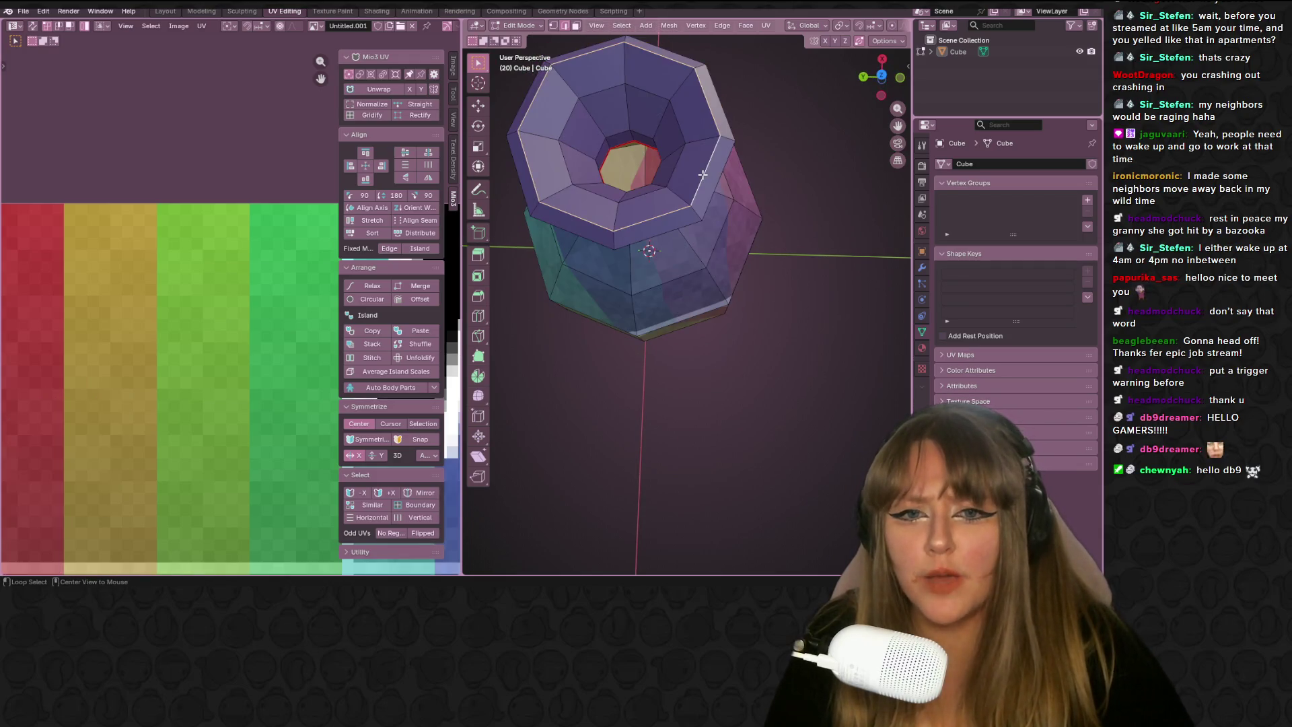
mouse_move(700, 170)
middle_down()
mouse_move(753, 141)
mouse_move(655, 96)
mouse_move(637, 218)
mouse_move(659, 198)
middle_up()
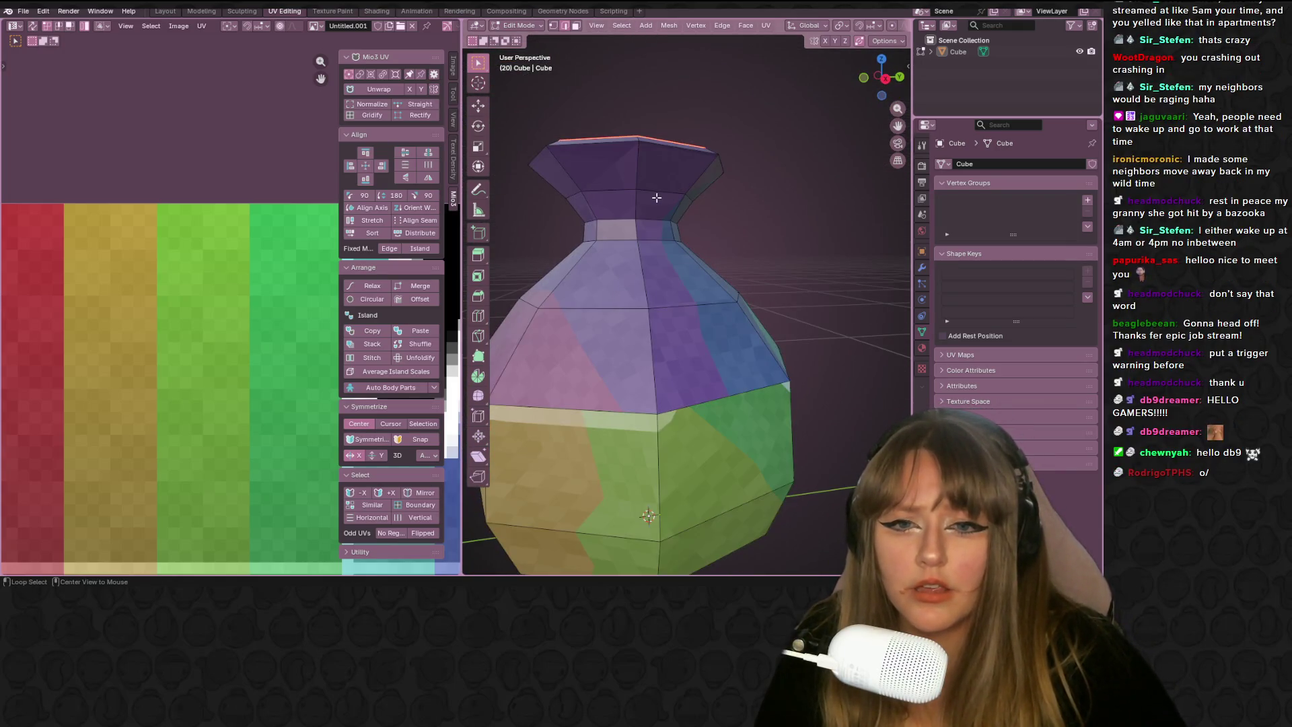
alt+click(658, 219)
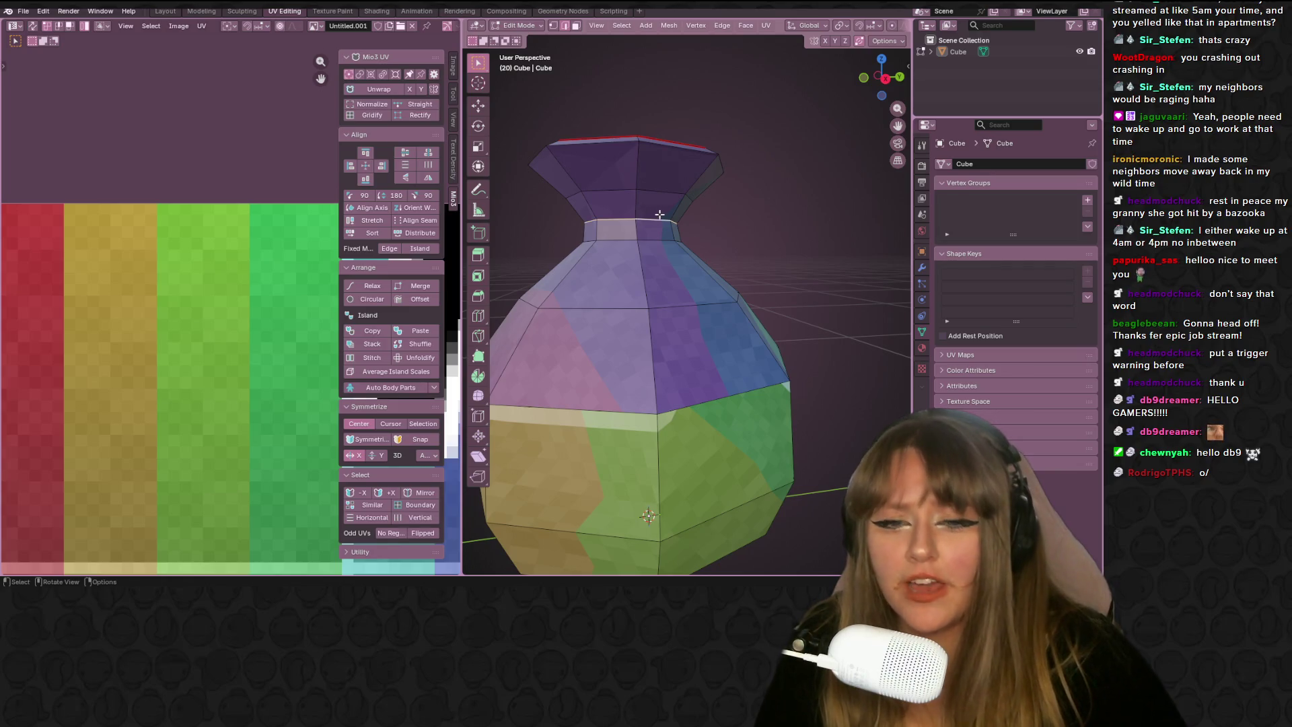
key(ctrl+e)
click(597, 392)
With X-ray on, mark the middle loop as a seam and unwrap angle-based
mouse_move(598, 377)
middle_down()
mouse_move(595, 251)
mouse_move(655, 348)
middle_up()
key(alt+z)
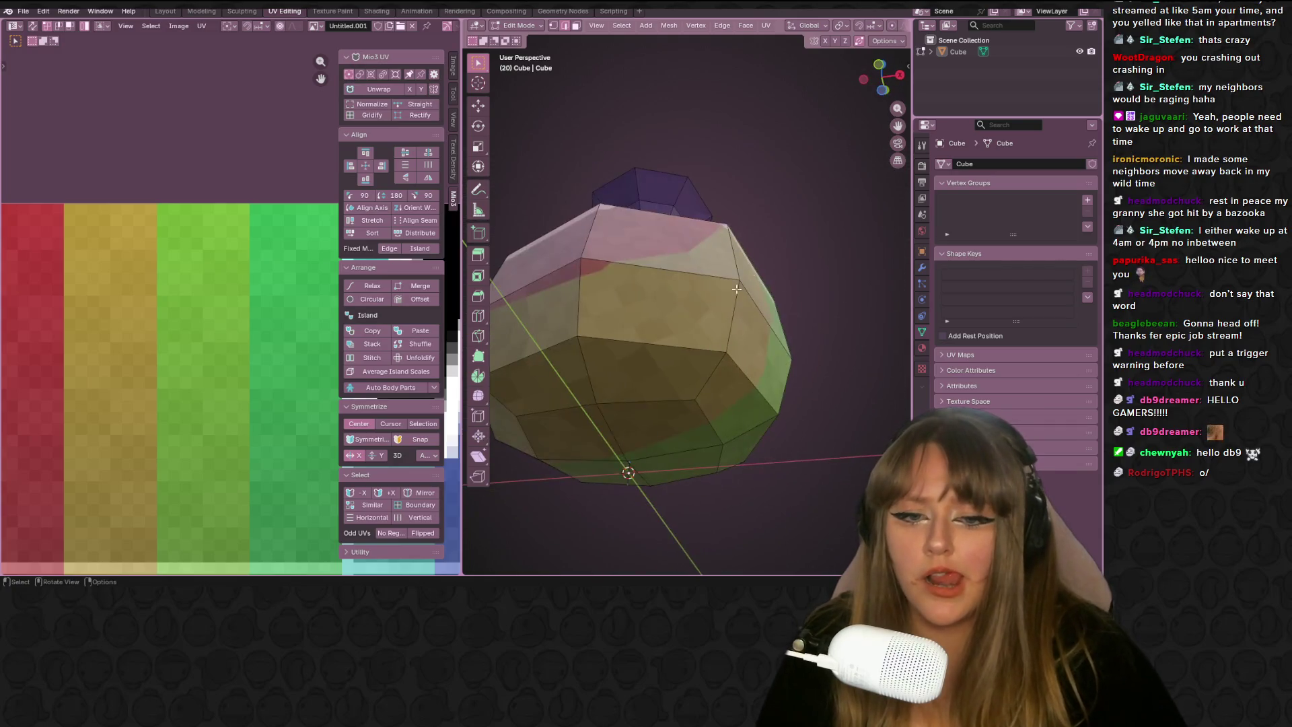
alt+click(655, 348)
key(ctrl+e)
click(656, 347)
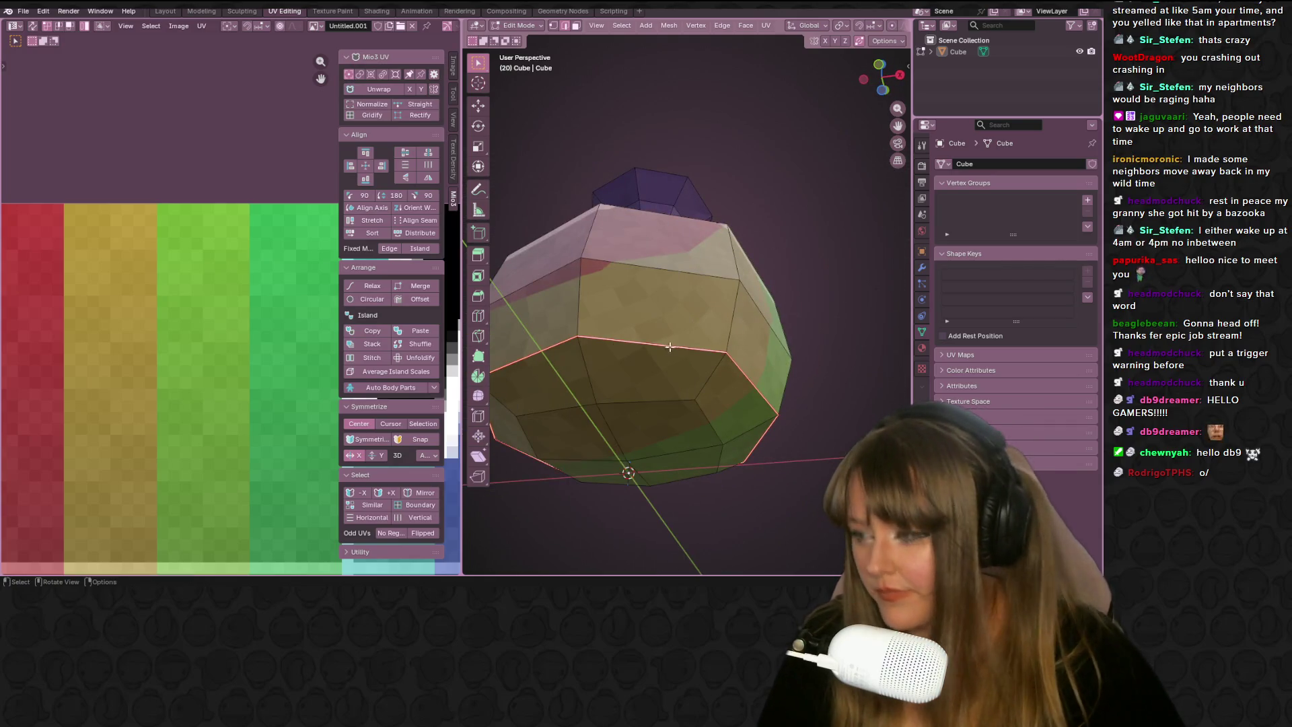
mouse_move(655, 348)
middle_down()
mouse_move(715, 264)
mouse_move(819, 328)
mouse_move(760, 323)
mouse_move(568, 353)
middle_up()
key(a)
key(u)
click(820, 328)
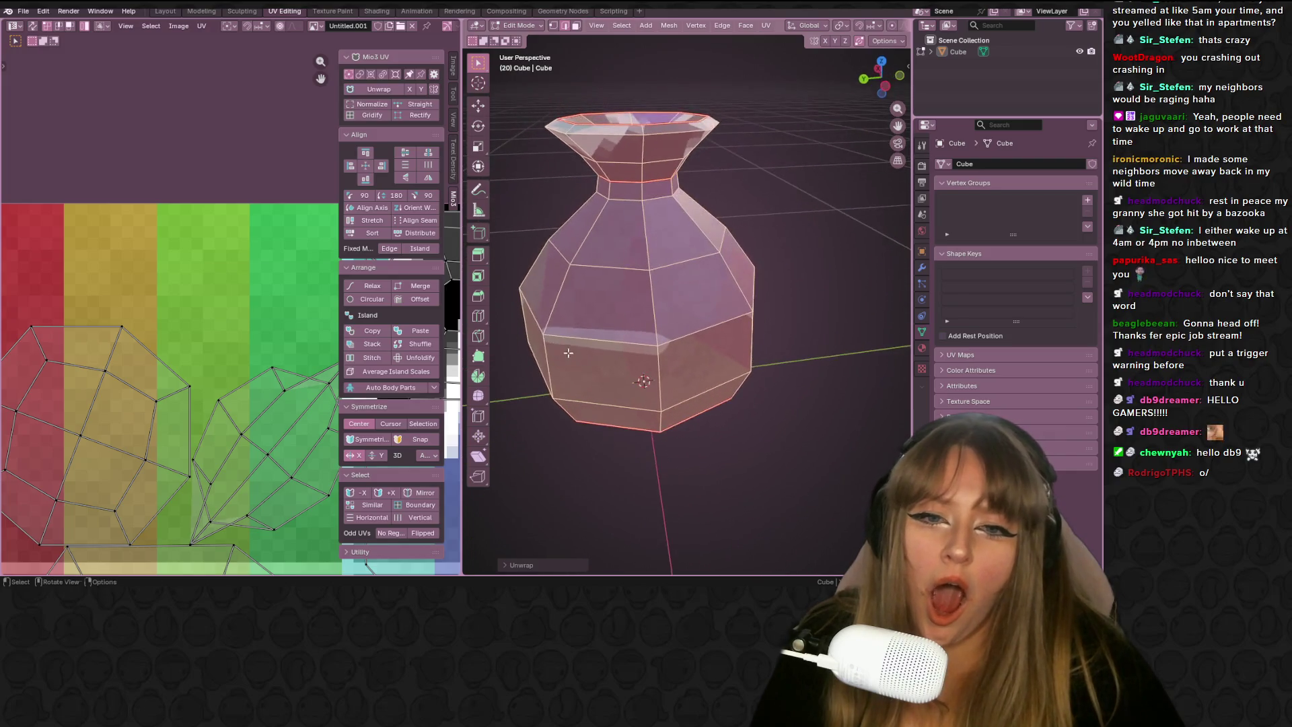
Reselect the middle loop, then select the whole mesh and unwrap again
mouse_move(610, 267)
middle_down()
mouse_move(627, 316)
mouse_move(635, 226)
mouse_move(699, 173)
middle_up()
key(alt+a)
scroll(699, 173, up, 3)
scroll(700, 173, down, 5)
mouse_move(636, 306)
middle_down()
mouse_move(727, 333)
mouse_move(805, 326)
middle_up()
alt+click(639, 341)
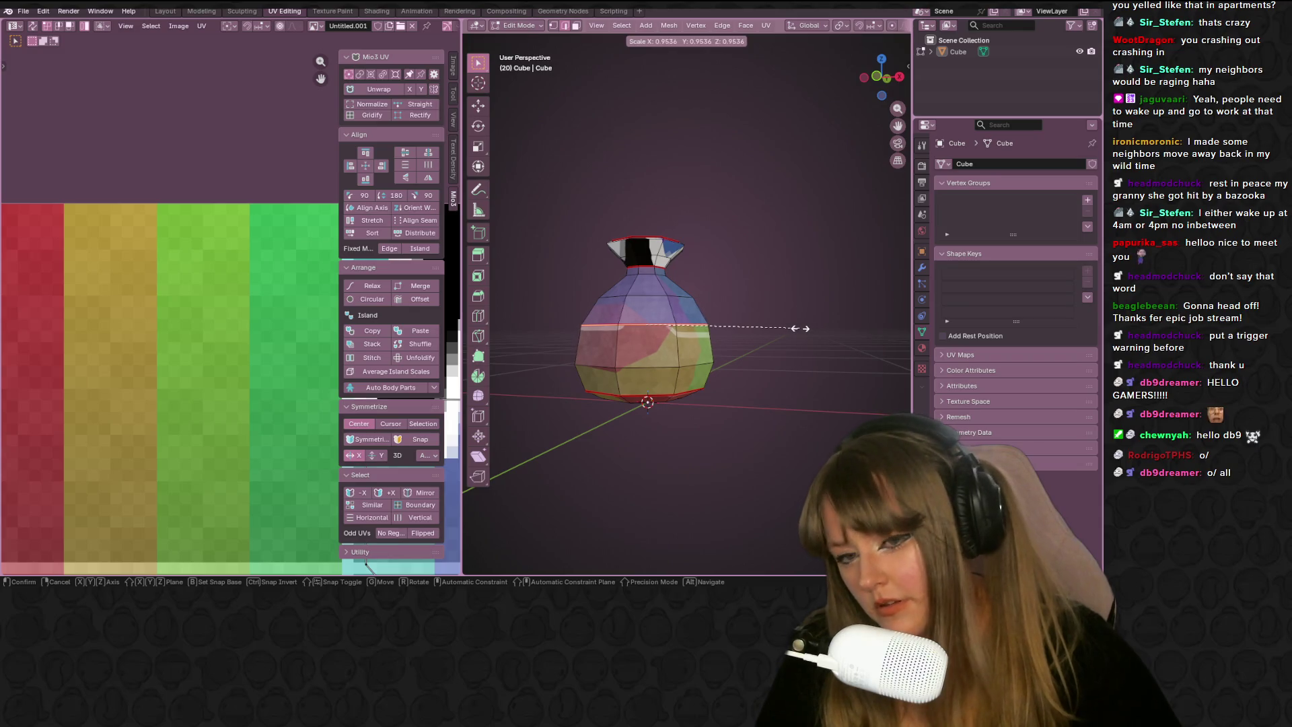
key(a)
key(u)
key(Return)
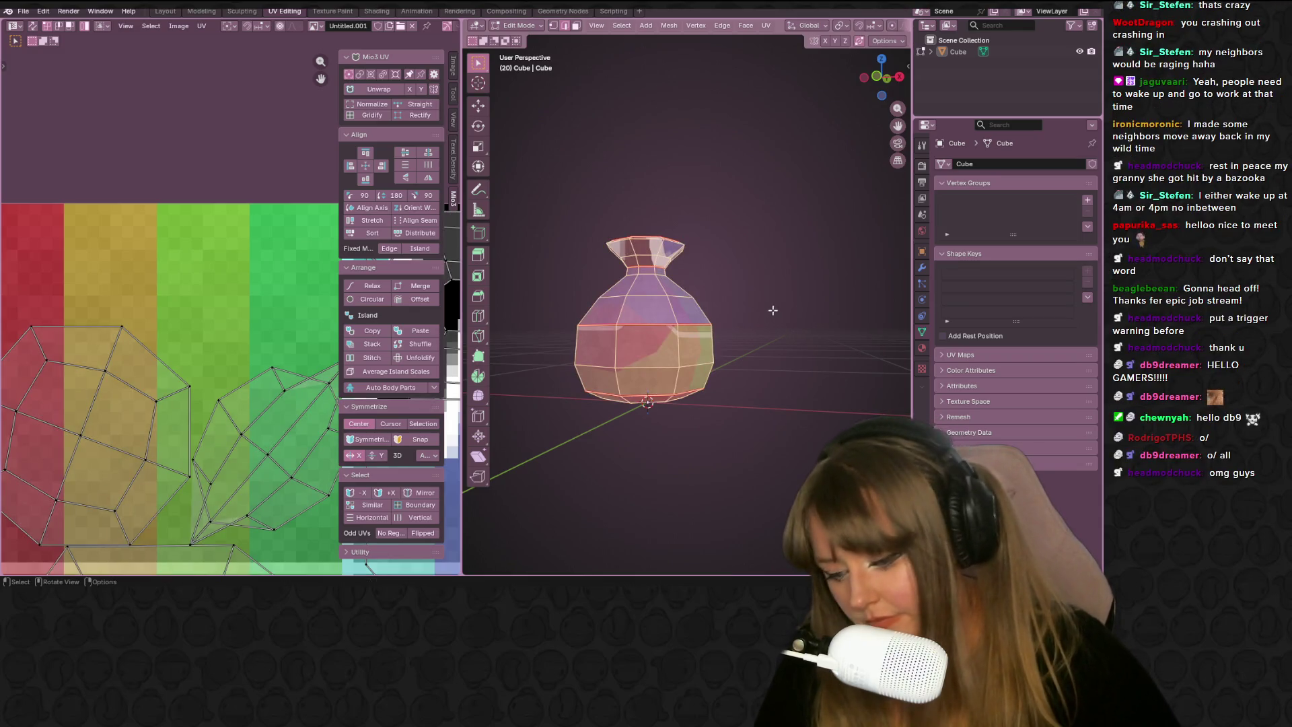
Select a vertical edge loop on the vase, then select everything and unwrap
right_click(804, 293)
mouse_move(803, 293)
middle_down()
mouse_move(791, 308)
mouse_move(773, 284)
mouse_move(634, 312)
mouse_move(679, 380)
mouse_move(673, 398)
mouse_move(709, 202)
mouse_move(856, 205)
mouse_move(537, 315)
middle_up()
scroll(791, 308, up, 4)
alt+click(625, 305)
right_click(579, 311)
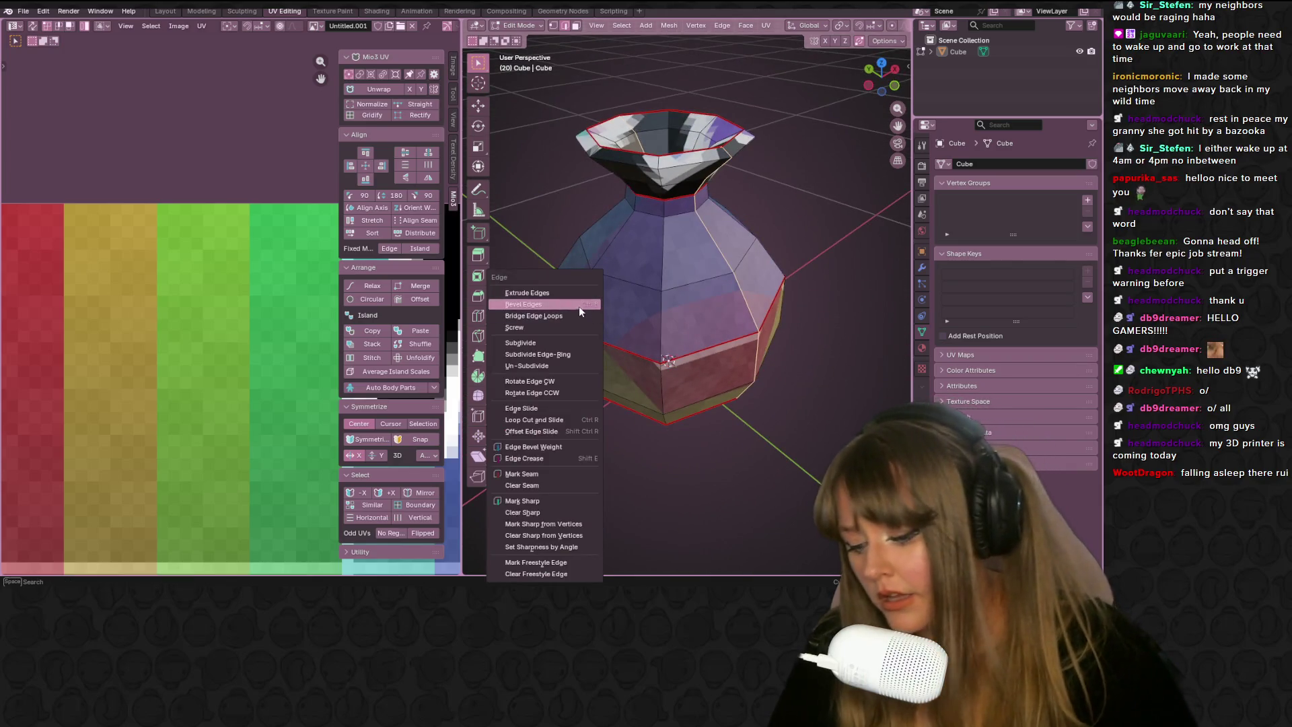
key(a)
key(u)
click(655, 282)
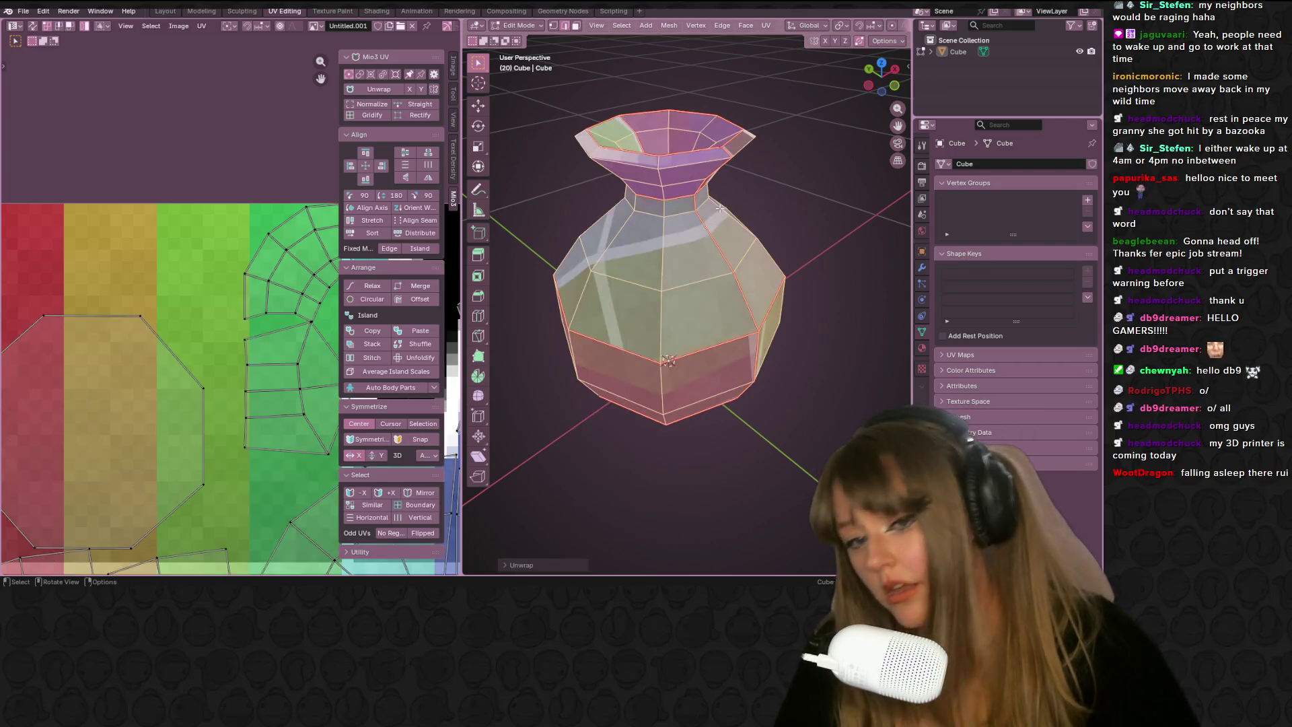
mouse_move(654, 282)
middle_down()
mouse_move(676, 209)
mouse_move(739, 239)
mouse_move(472, 257)
mouse_move(470, 316)
middle_up()
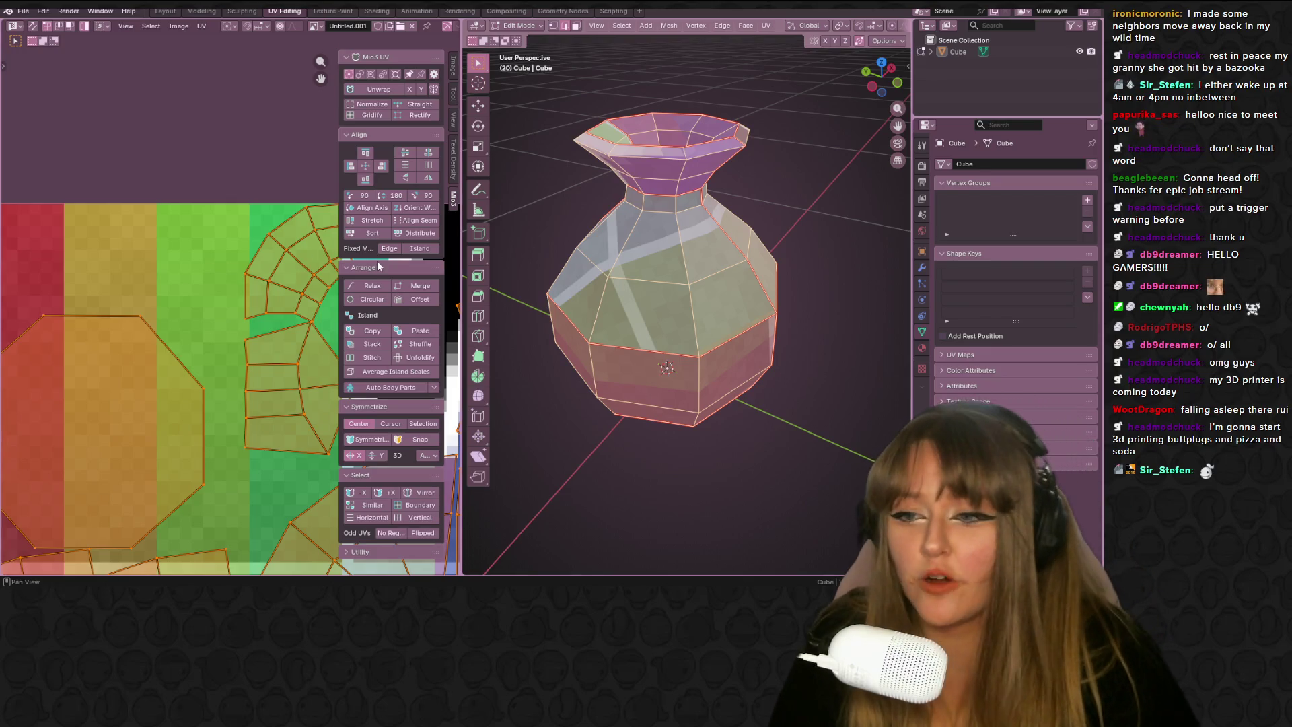
Orbit and zoom around the vase to check the texture layout on its faces
middle_drag(605, 229, 671, 218)
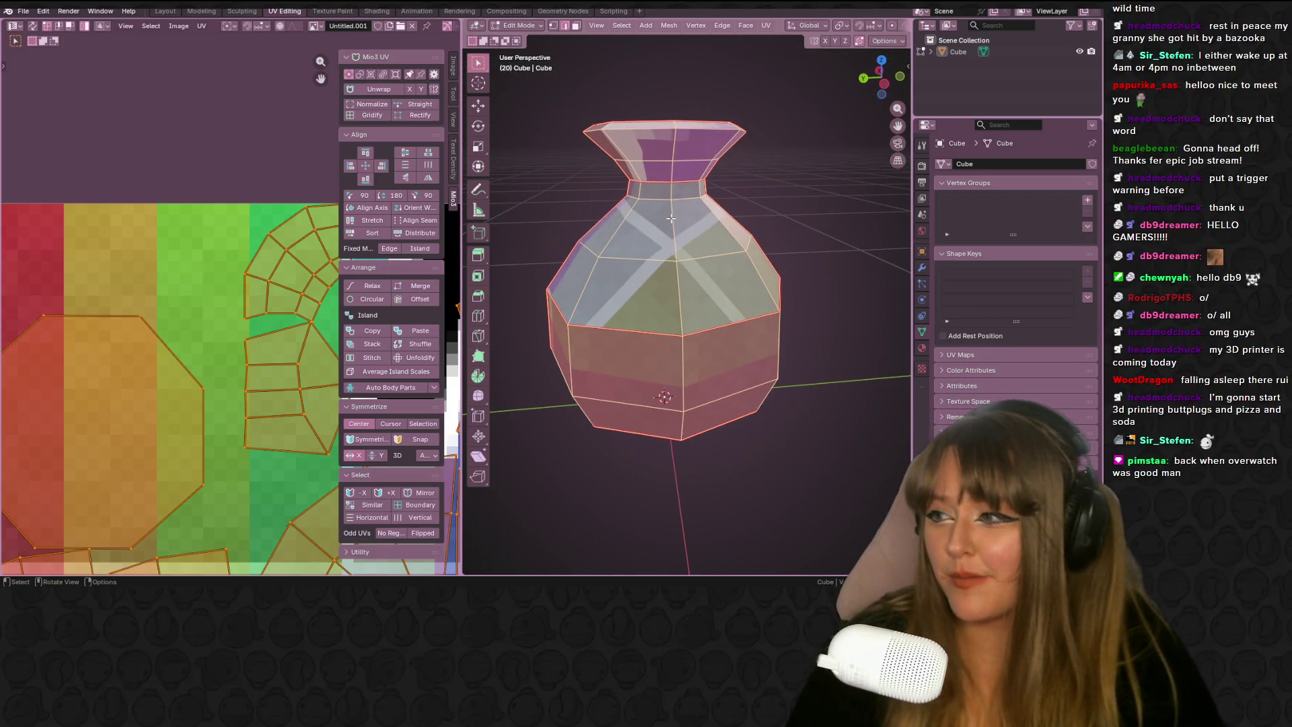
scroll(694, 337, up, 2)
middle_drag(693, 336, 781, 237)
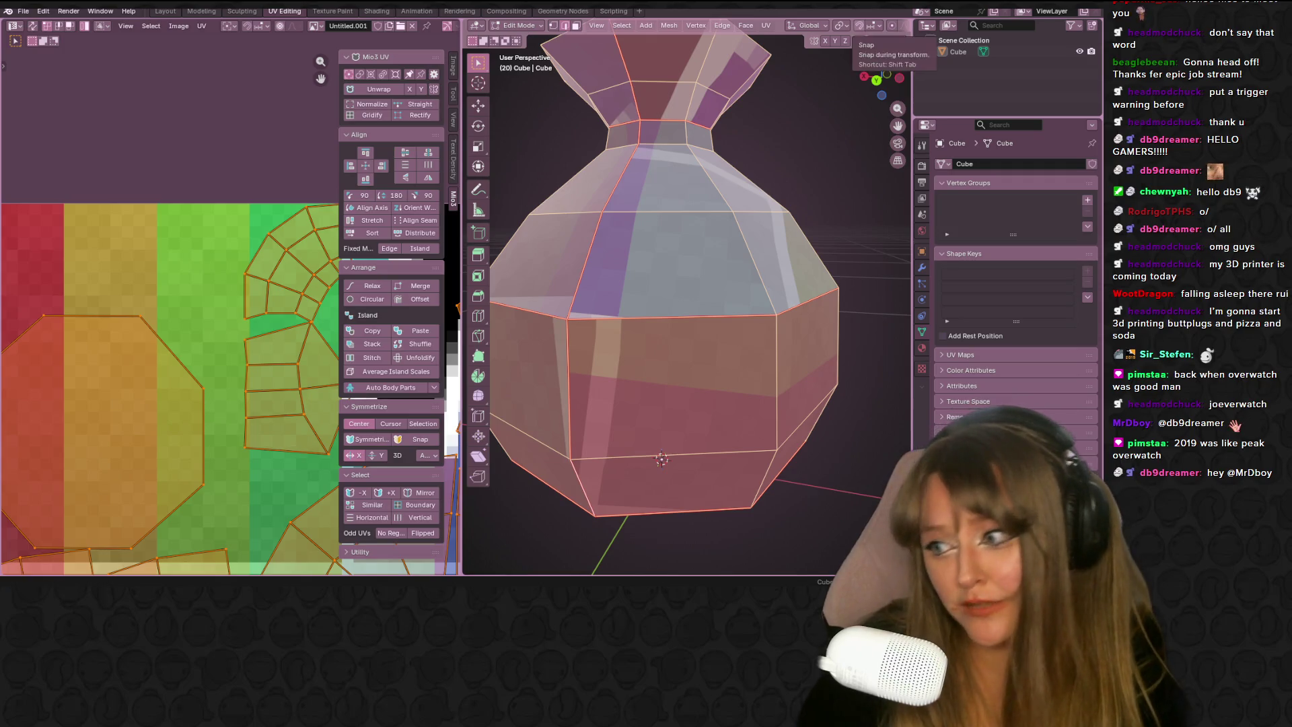
scroll(208, 333, down, 2)
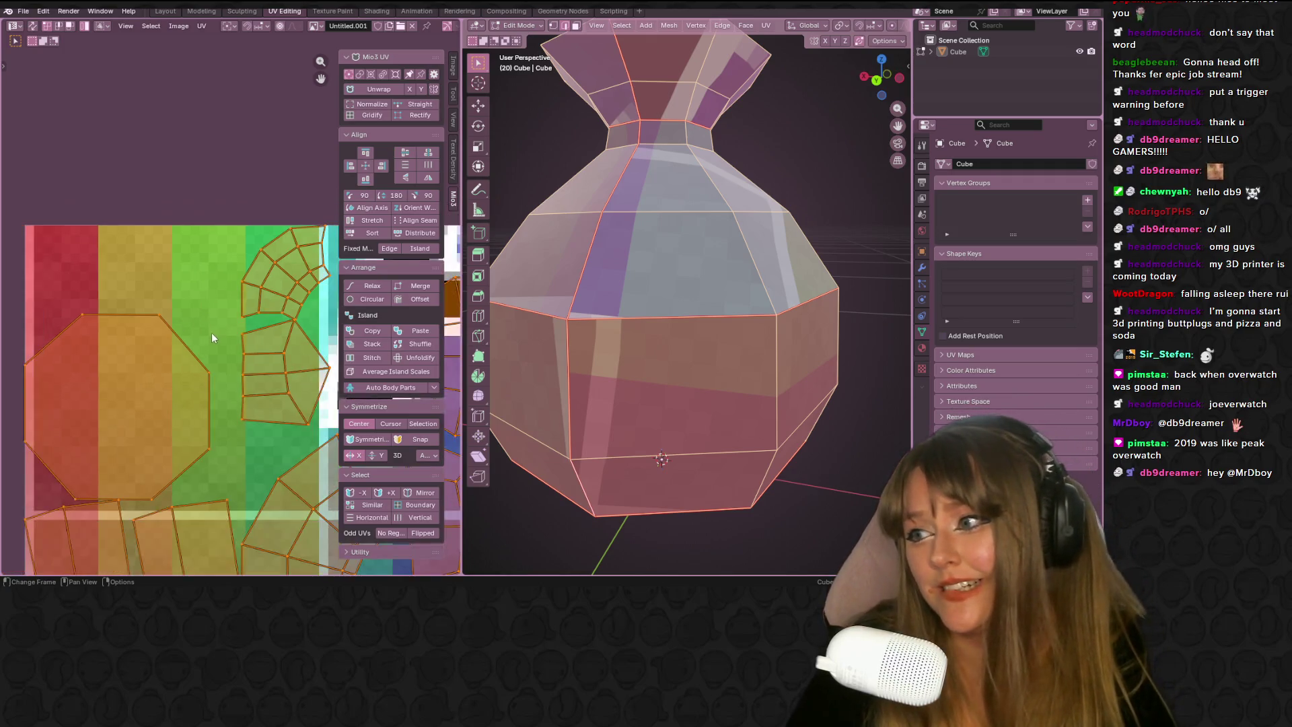
mouse_move(606, 215)
middle_down()
mouse_move(631, 235)
mouse_move(618, 233)
mouse_move(666, 229)
middle_up()
scroll(618, 233, down, 3)
scroll(230, 309, down, 3)
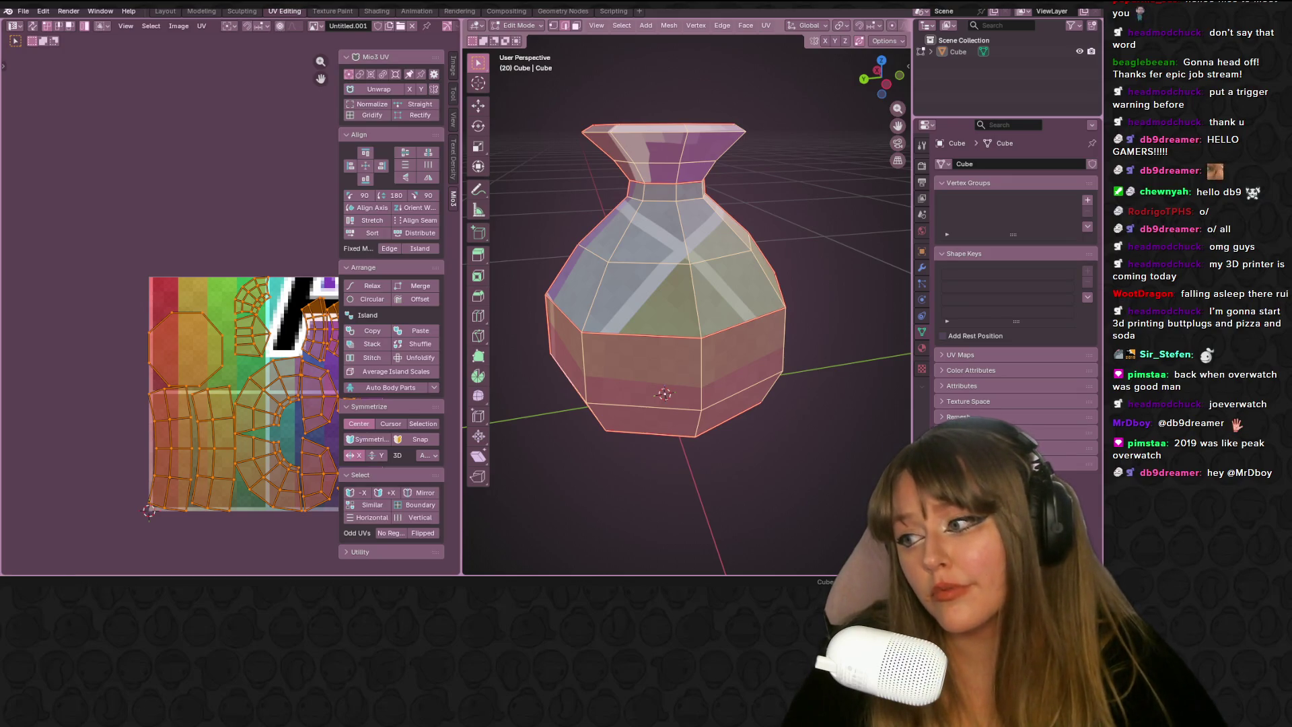
Switch to the Layout workspace, enter Edit Mode, and select the neck face ring
click(251, 12)
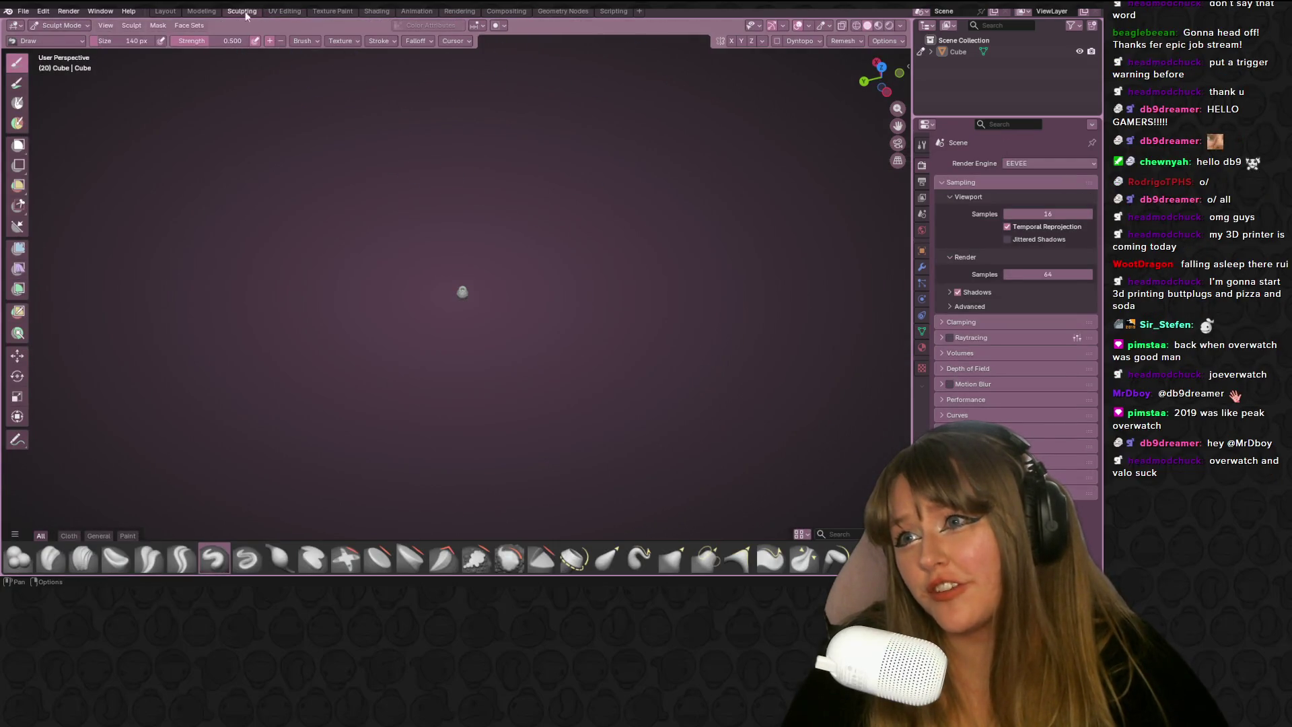
click(173, 13)
mouse_move(555, 175)
middle_down()
mouse_move(632, 228)
mouse_move(642, 147)
mouse_move(636, 221)
mouse_move(594, 254)
mouse_move(615, 266)
middle_up()
key(Tab)
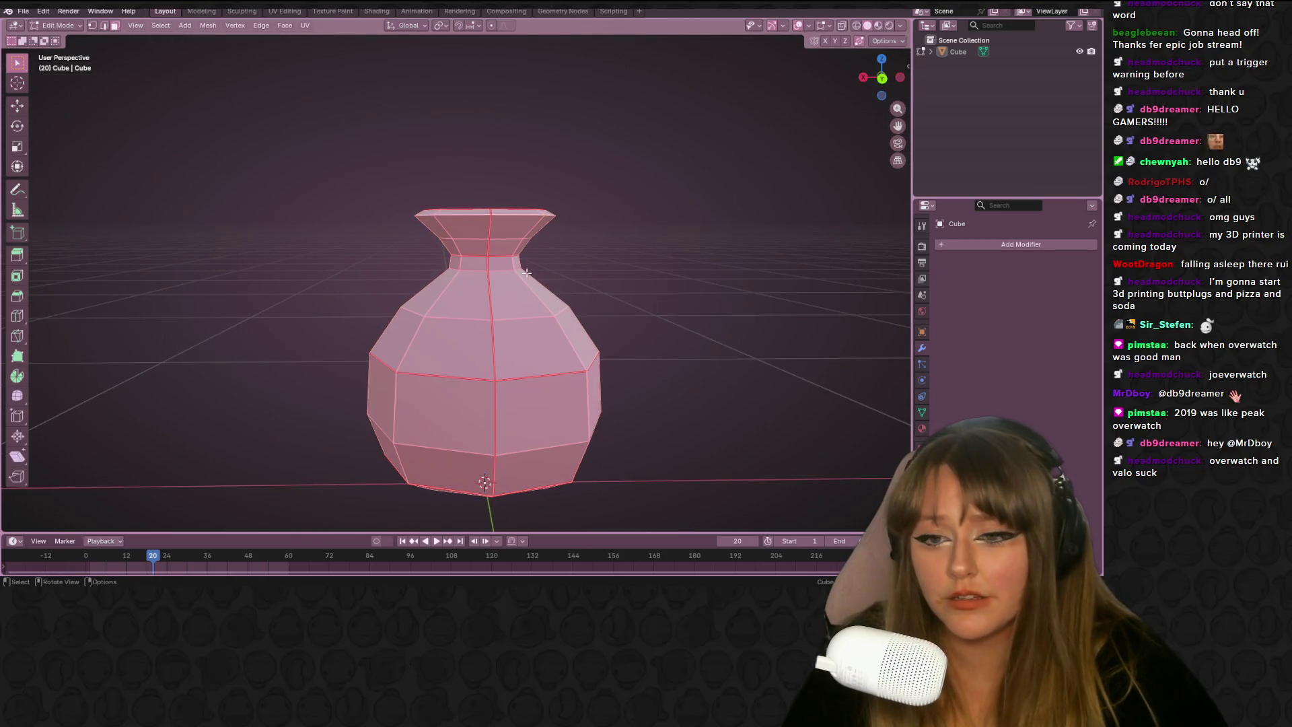
click(503, 261)
mouse_move(503, 261)
middle_down()
mouse_move(637, 269)
mouse_move(579, 266)
middle_up()
alt+click(498, 261)
mouse_move(498, 262)
middle_down()
mouse_move(673, 259)
mouse_move(550, 263)
mouse_move(590, 271)
mouse_move(576, 276)
mouse_move(656, 316)
middle_up()
click(887, 42)
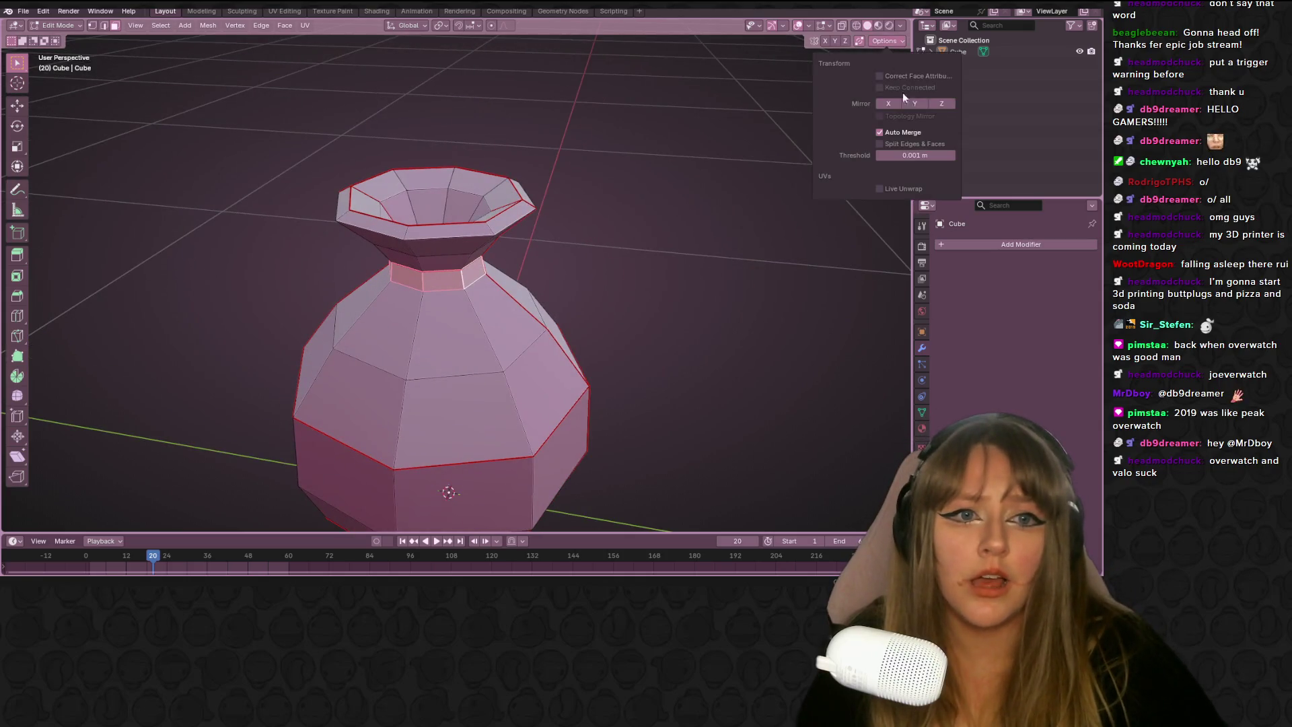
mouse_move(636, 240)
middle_down()
mouse_move(603, 231)
mouse_move(623, 297)
mouse_move(624, 263)
middle_up()
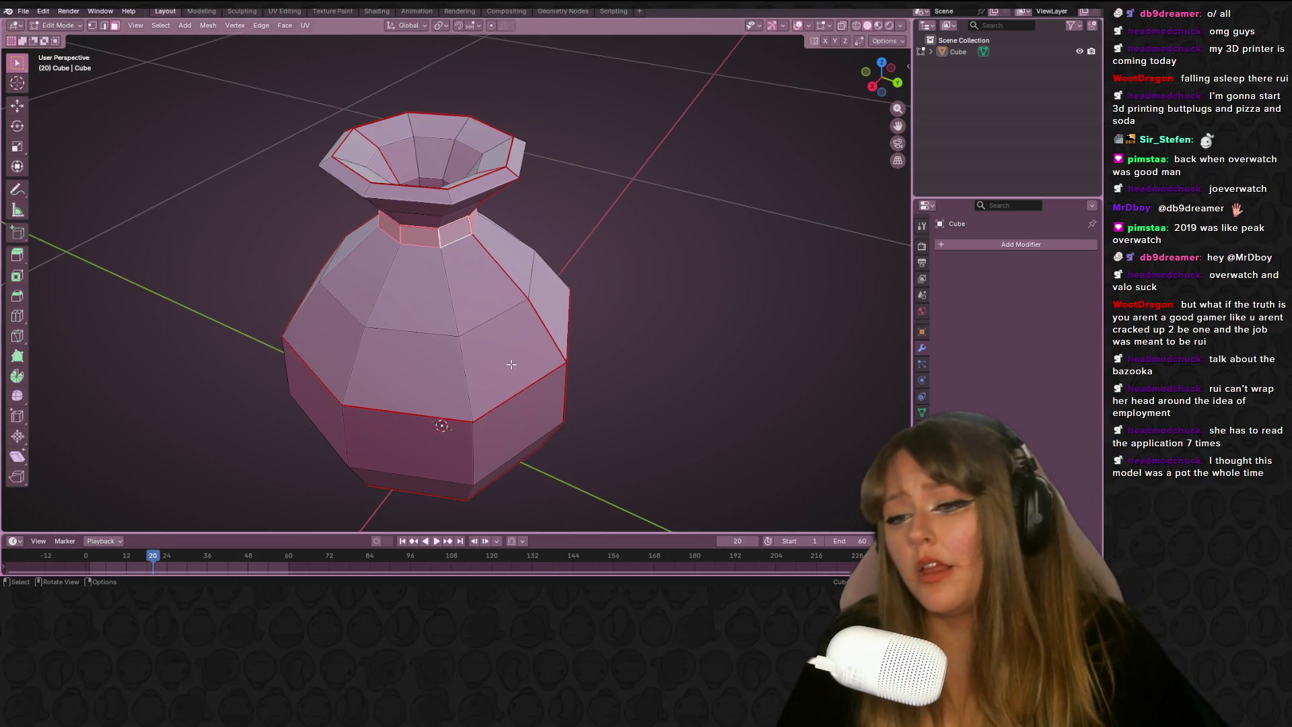
mouse_move(515, 365)
middle_down()
mouse_move(584, 303)
mouse_move(554, 305)
middle_up()
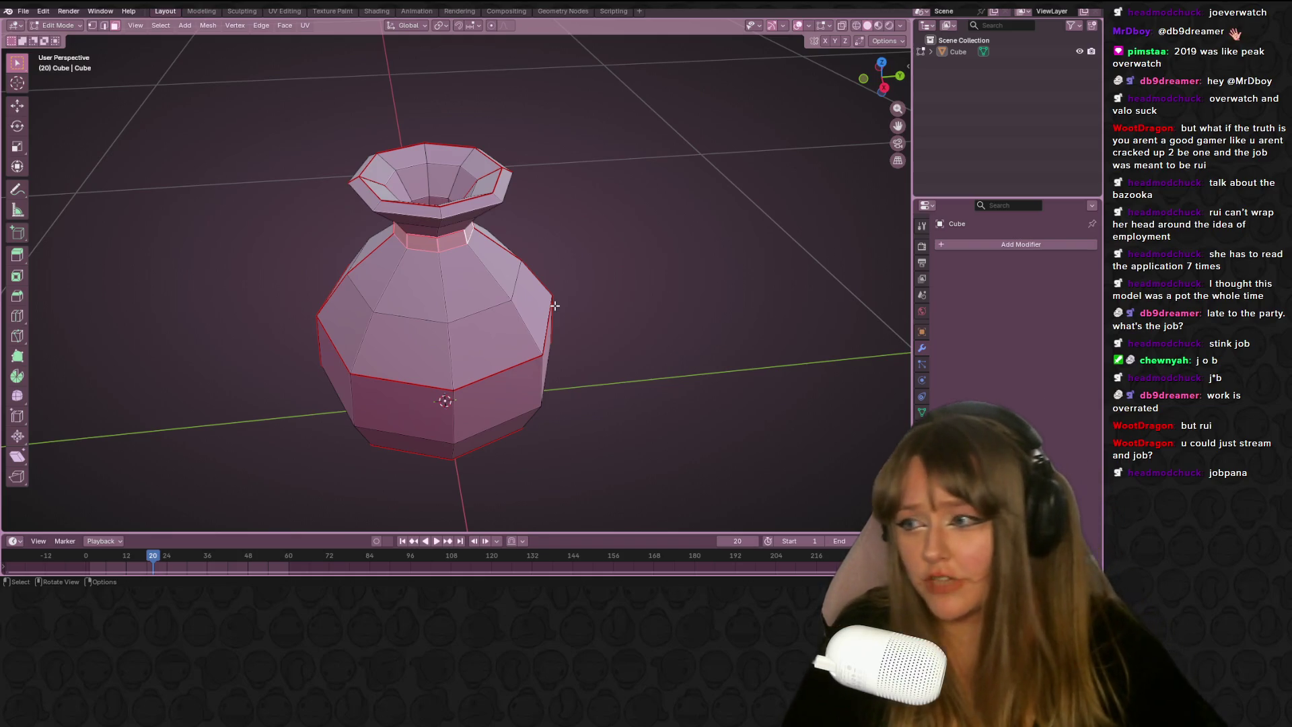
Orbit closer, trial-move the selected neck faces, then undo the move
scroll(675, 254, up, 4)
middle_drag(675, 253, 601, 274)
middle_drag(636, 221, 660, 174)
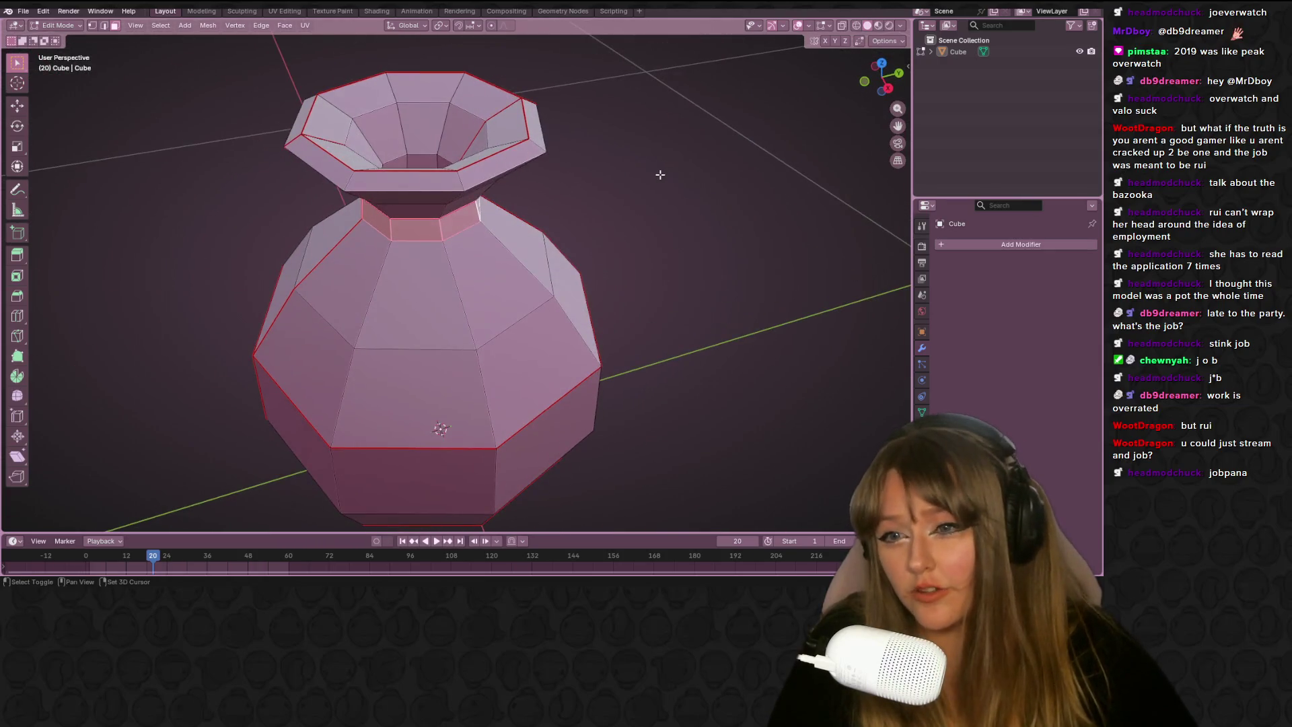
key(g)
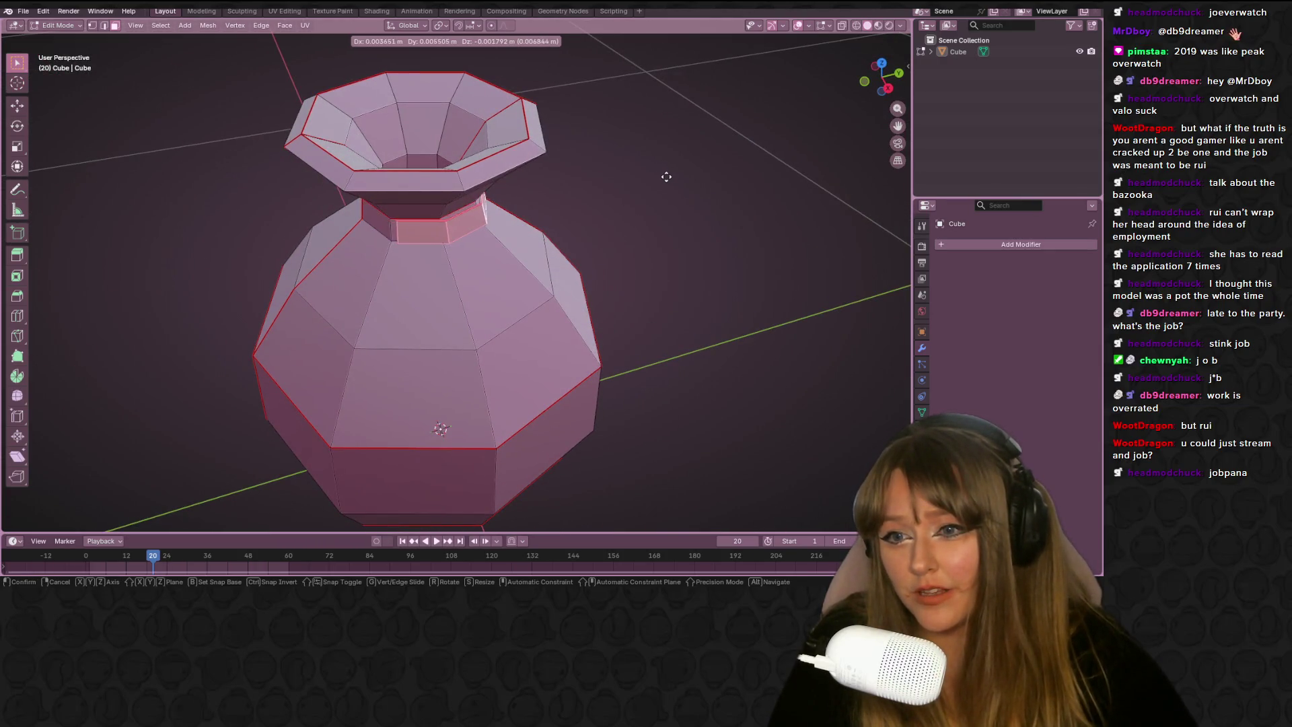
click(743, 135)
key(ctrl+z)
Switch to Right Orthographic view and pan to centre the flared vase
click(889, 88)
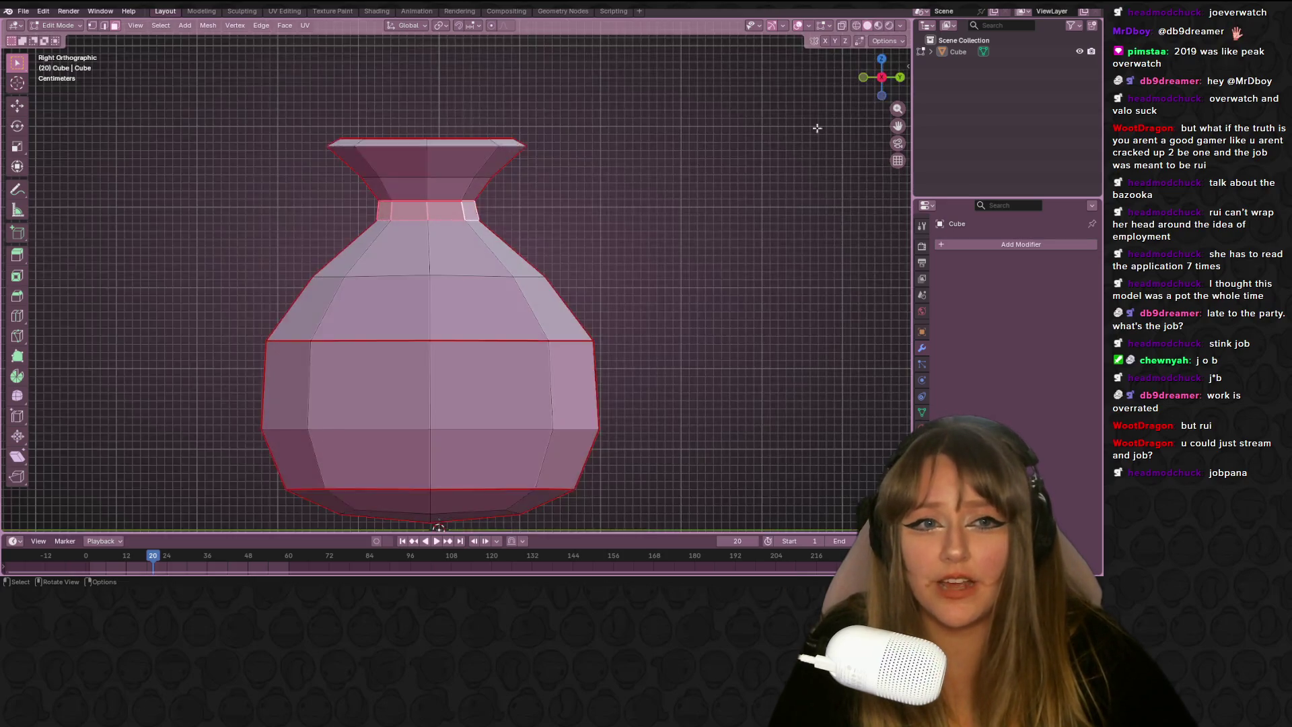
scroll(626, 179, up, 5)
shift+middle_drag(684, 127, 681, 200)
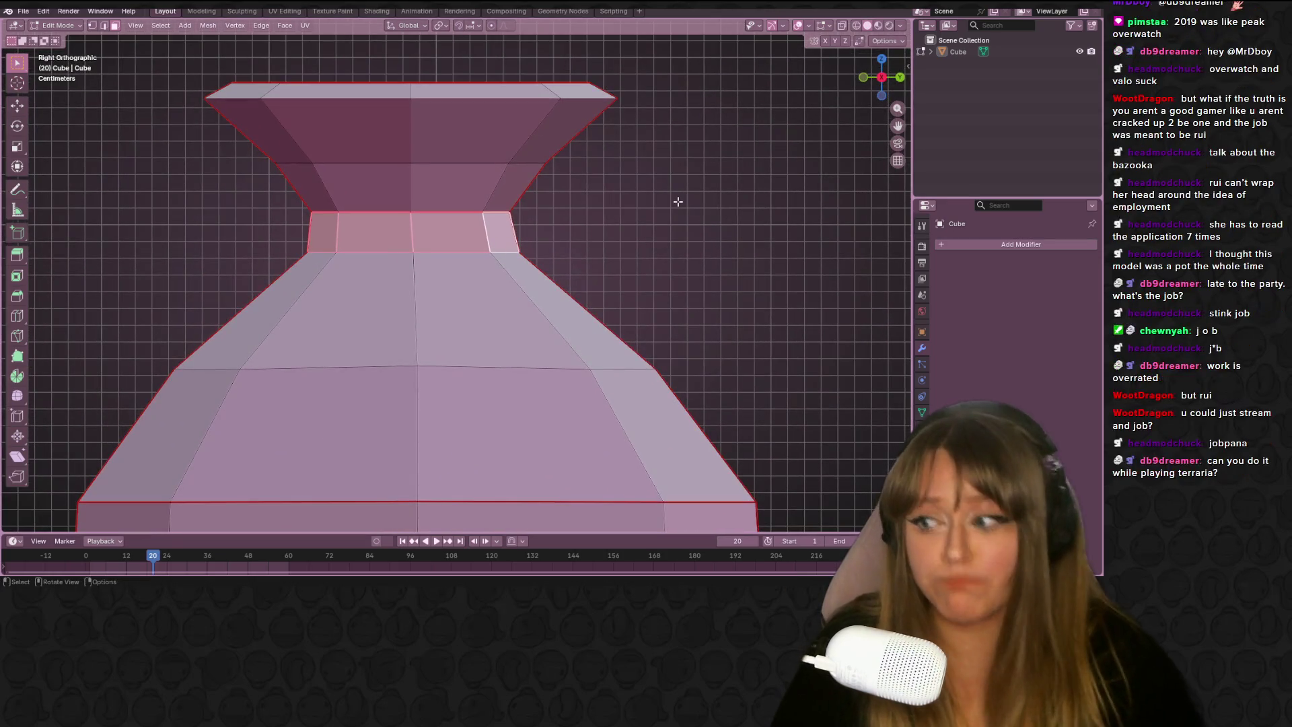
scroll(675, 201, down, 2)
scroll(657, 202, up, 2)
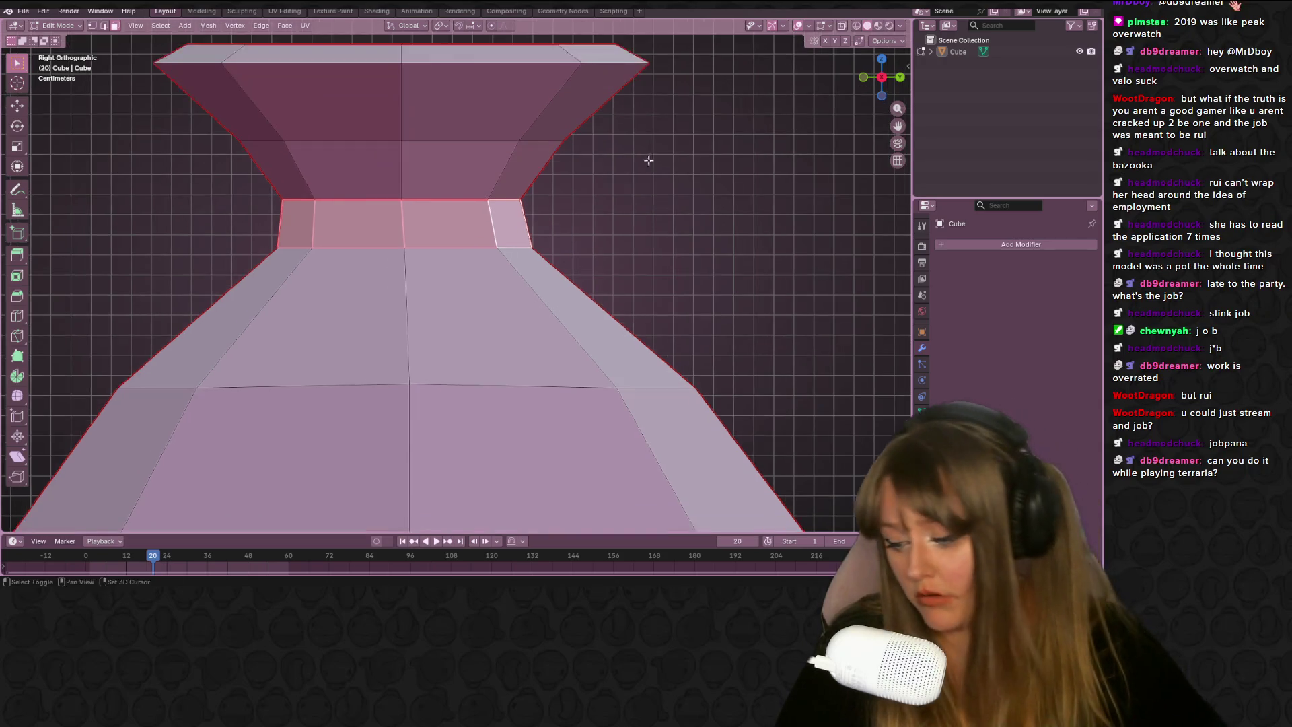
scroll(649, 155, down, 2)
shift+middle_drag(661, 121, 673, 158)
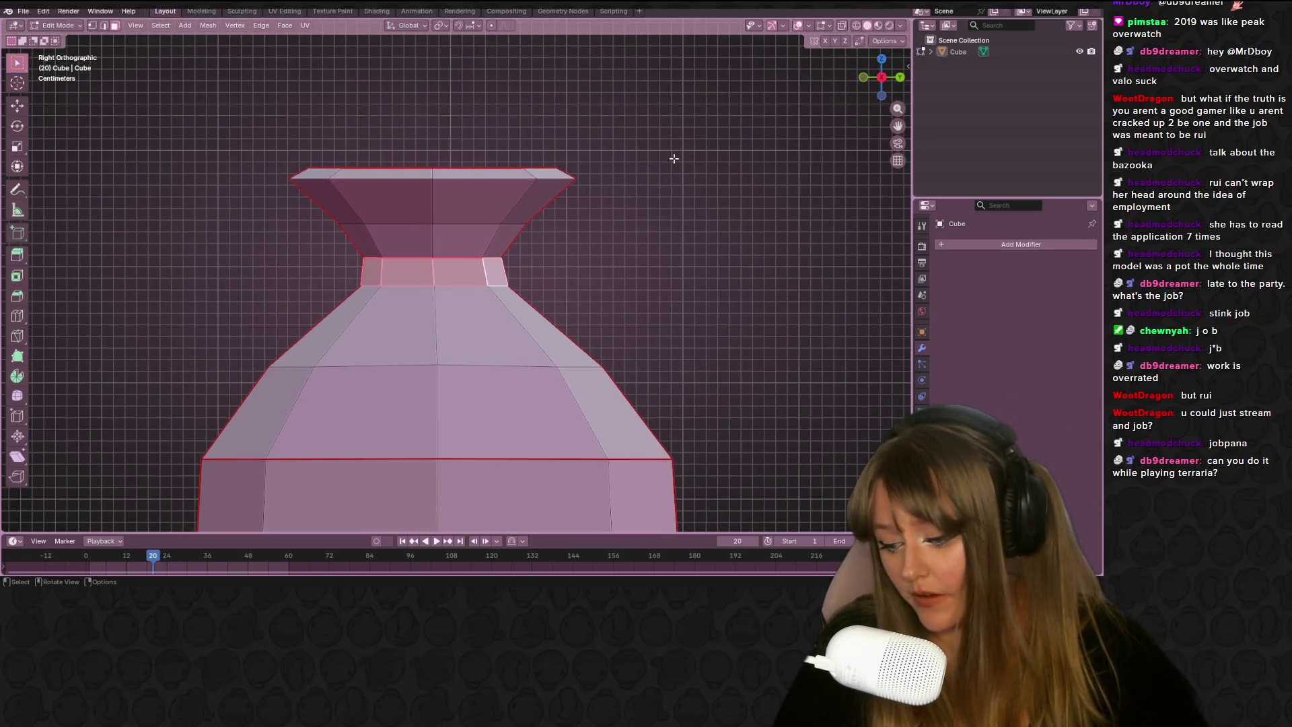
Undo back to deselect the middle ring, then select the neck face loop
key(g)
click(648, 181)
key(ctrl+z)
key(ctrl+shift+z)
key(ctrl+z)
key(ctrl+z)
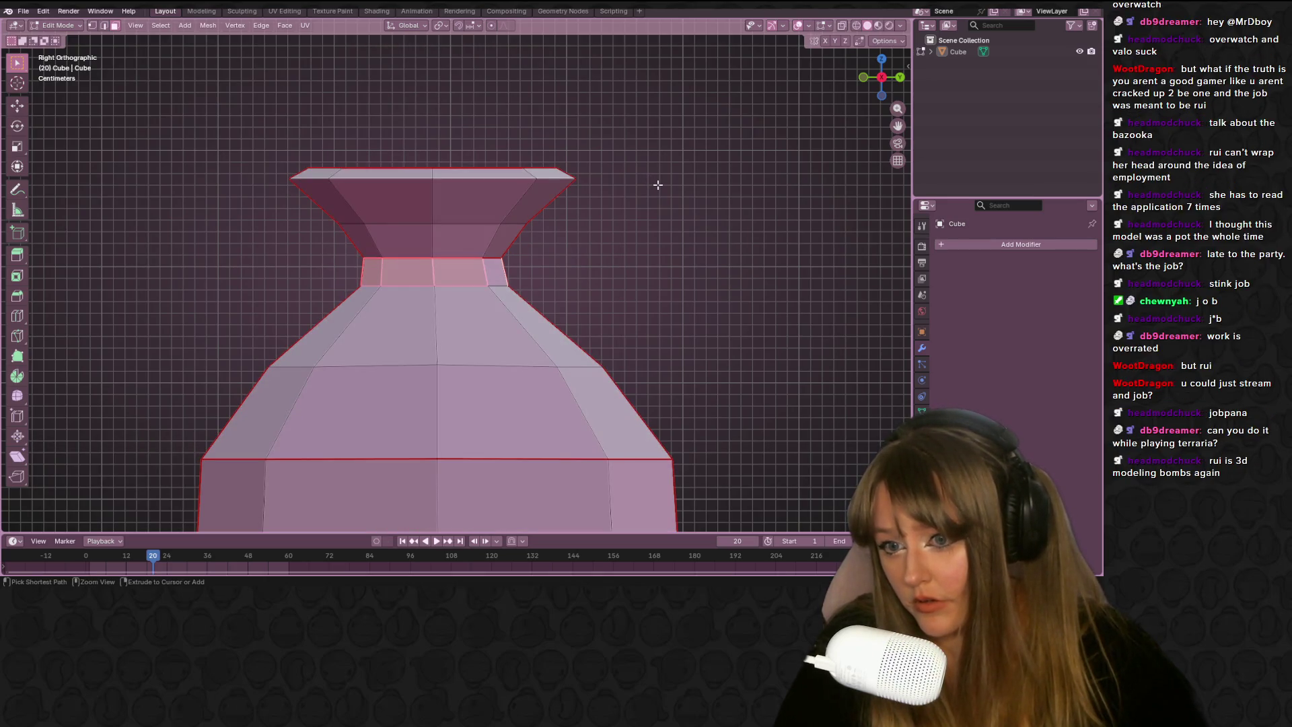
mouse_move(646, 202)
middle_down()
mouse_move(341, 260)
mouse_move(610, 278)
mouse_move(594, 262)
mouse_move(692, 191)
mouse_move(652, 208)
mouse_move(721, 263)
mouse_move(743, 241)
middle_up()
alt+shift+click(340, 261)
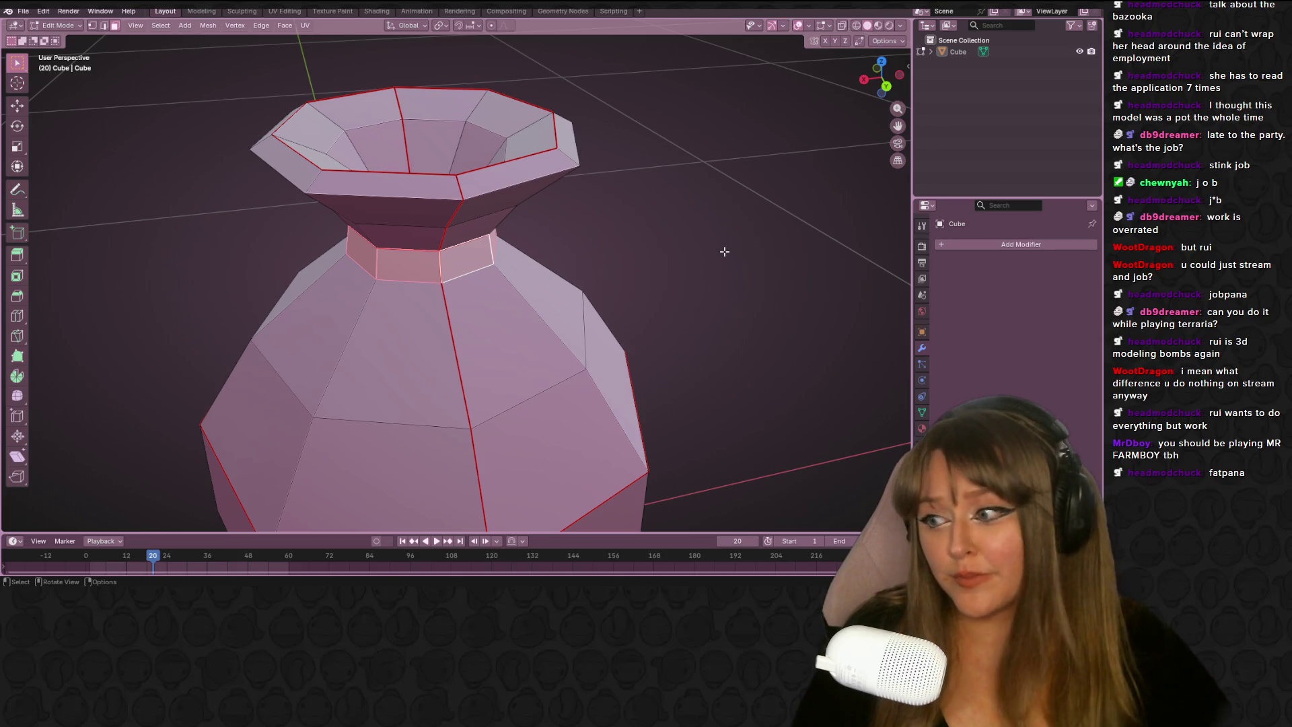
Scale the neck ring outward and reposition it in the side view
mouse_move(620, 228)
middle_down()
mouse_move(606, 216)
mouse_move(663, 280)
mouse_move(597, 210)
mouse_move(666, 207)
middle_up()
key(g)
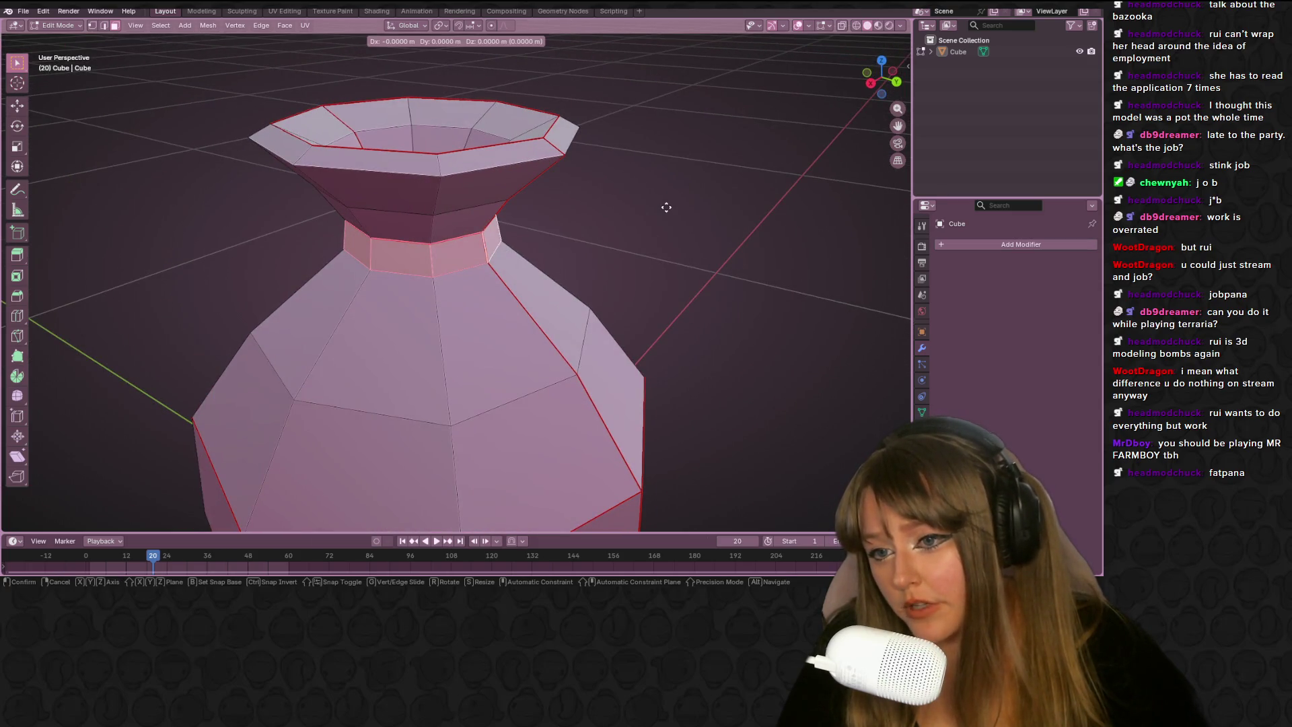
click(665, 210)
key(s)
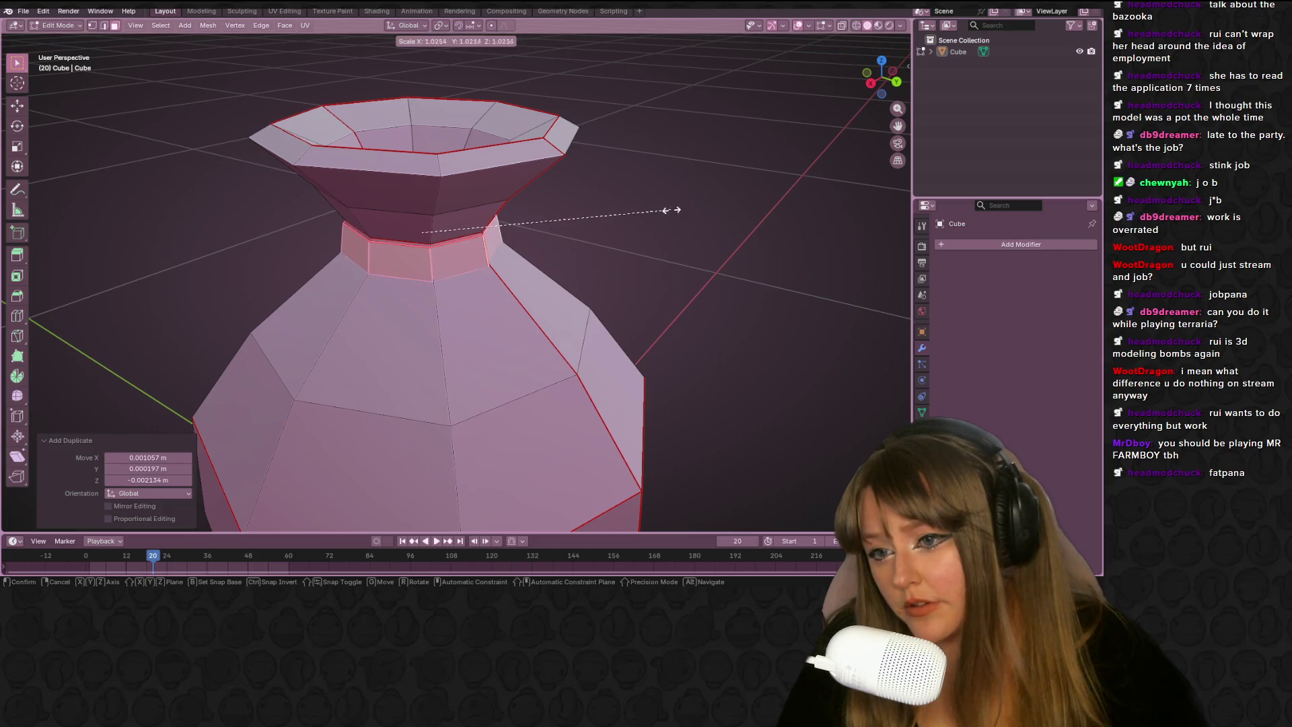
click(687, 208)
click(884, 91)
key(g)
click(681, 159)
key(s)
click(686, 160)
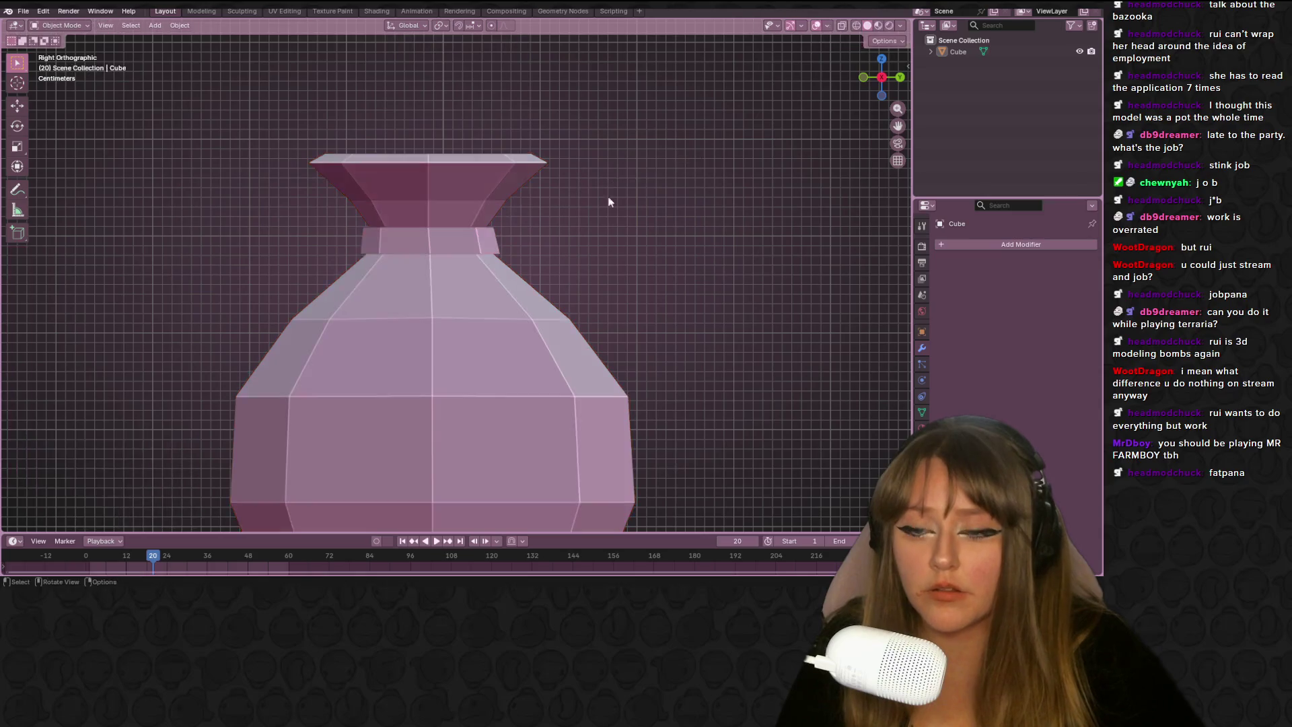
In vertex select mode, select the neck band's edge loop and edge-slide it
key(Tab)
scroll(373, 230, up, 1)
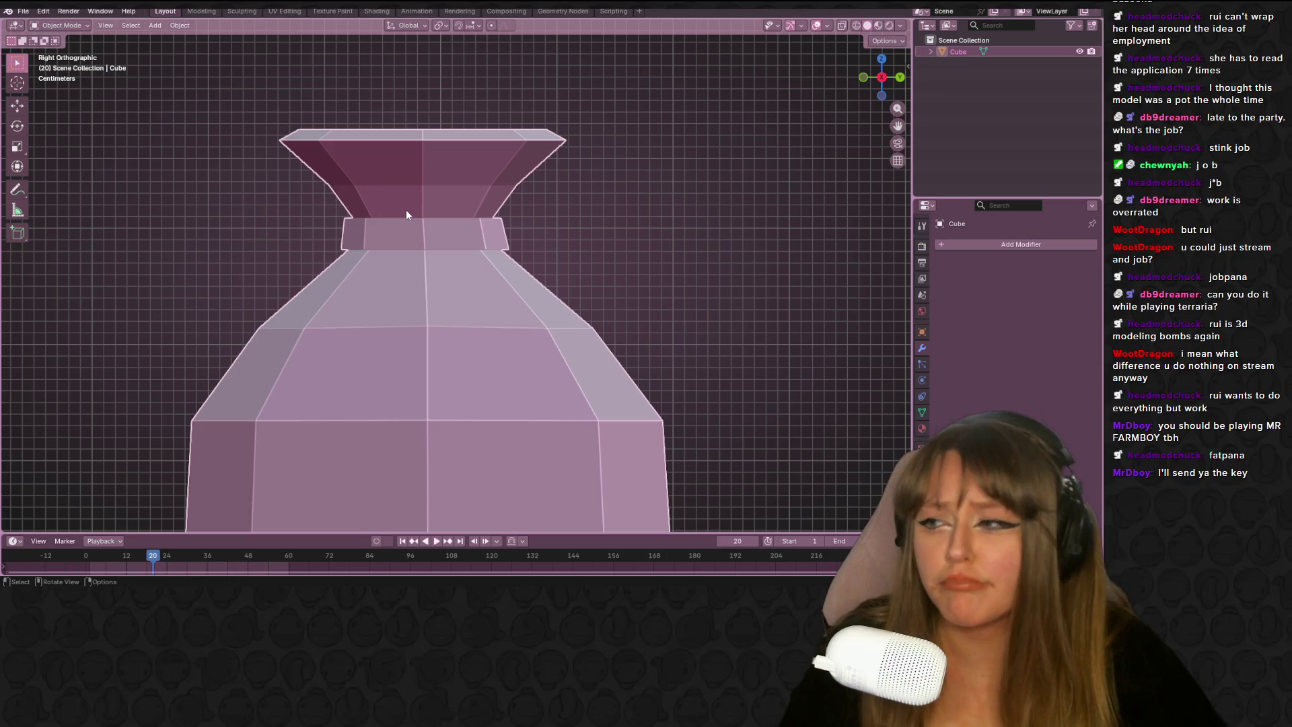
key(Tab)
key(1)
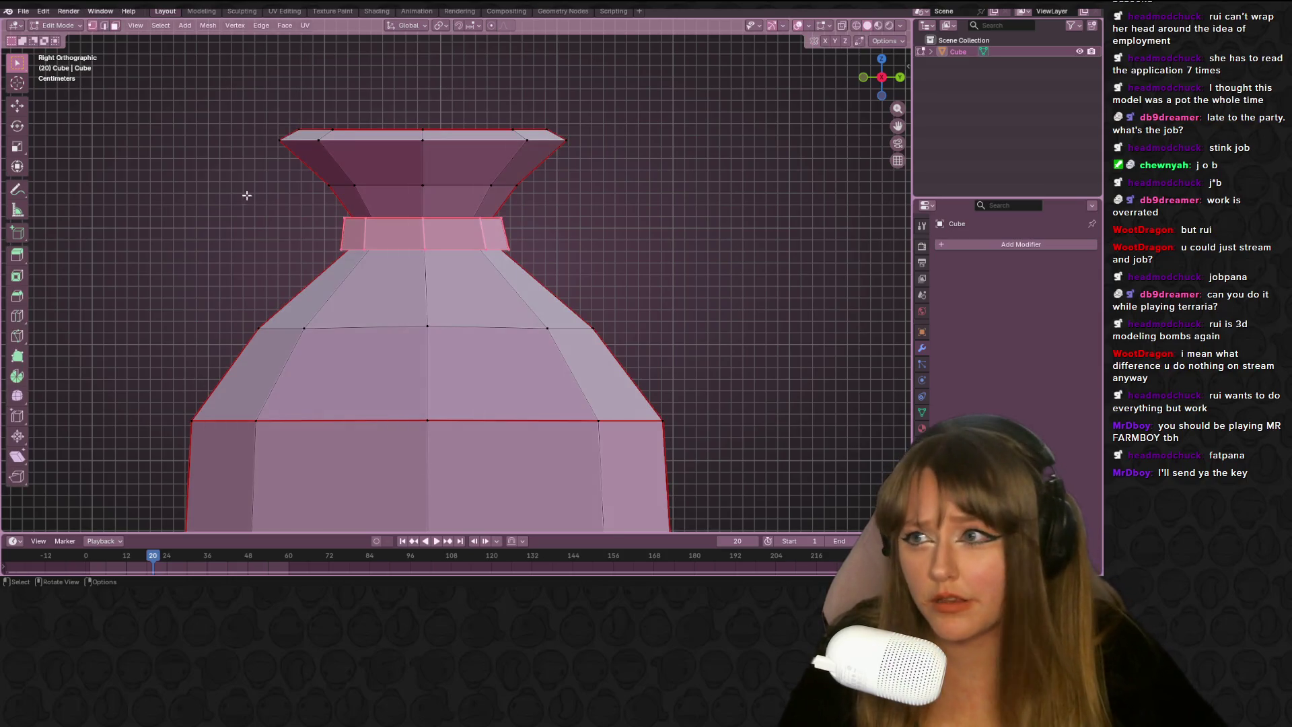
click(367, 220)
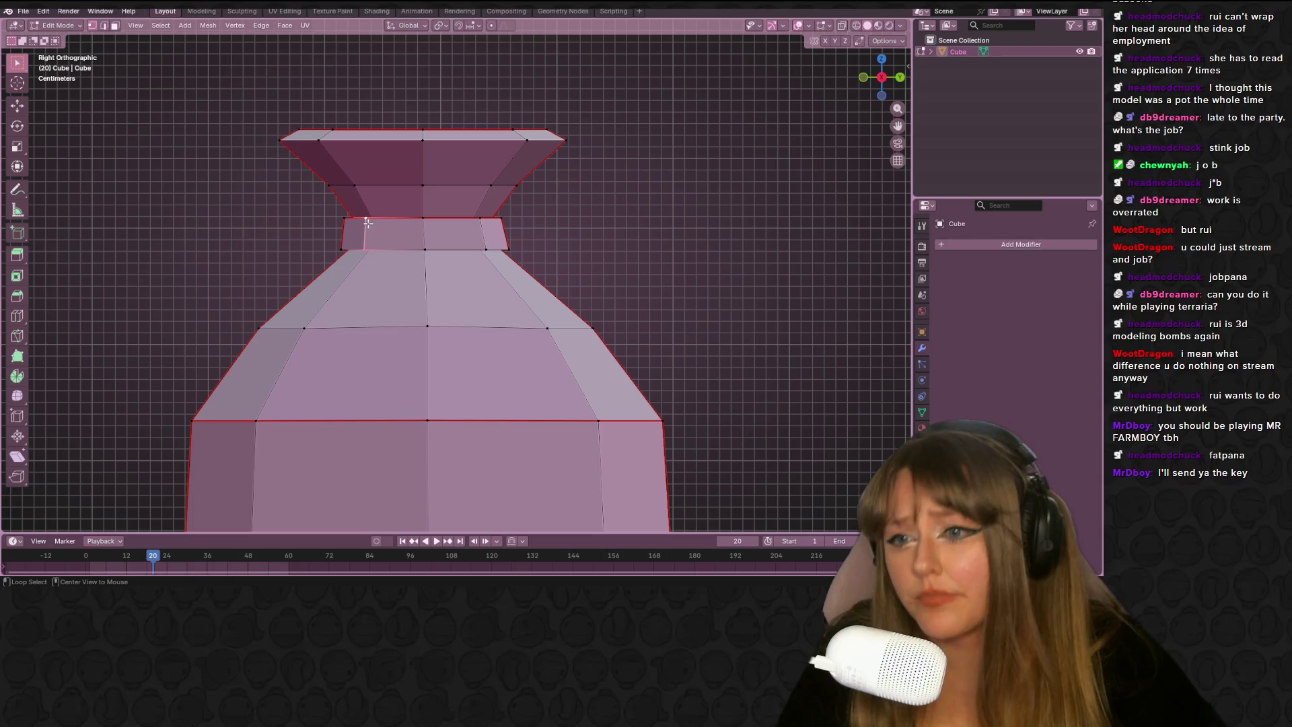
alt+click(368, 224)
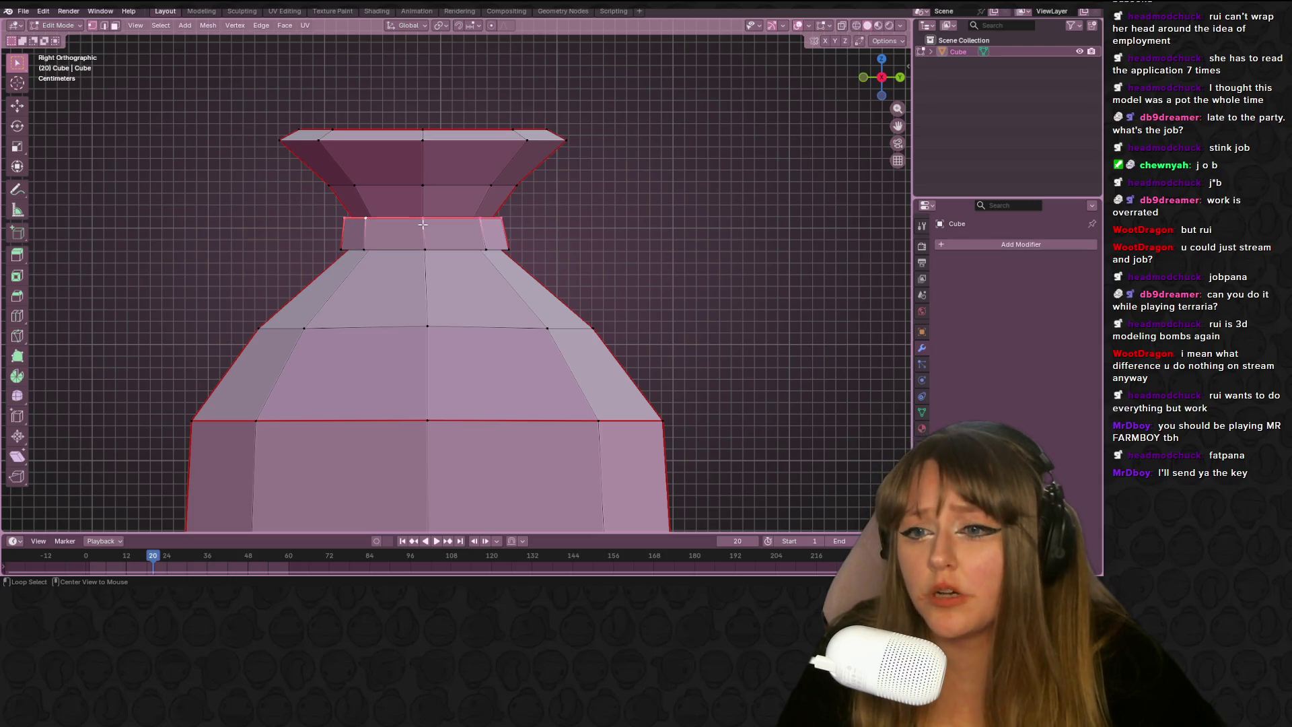
key(g)
key(g)
click(575, 210)
Slide the centre and right neck vertices, ending at factor 0.152
click(425, 230)
key(g)
key(g)
click(374, 230)
key(g)
key(g)
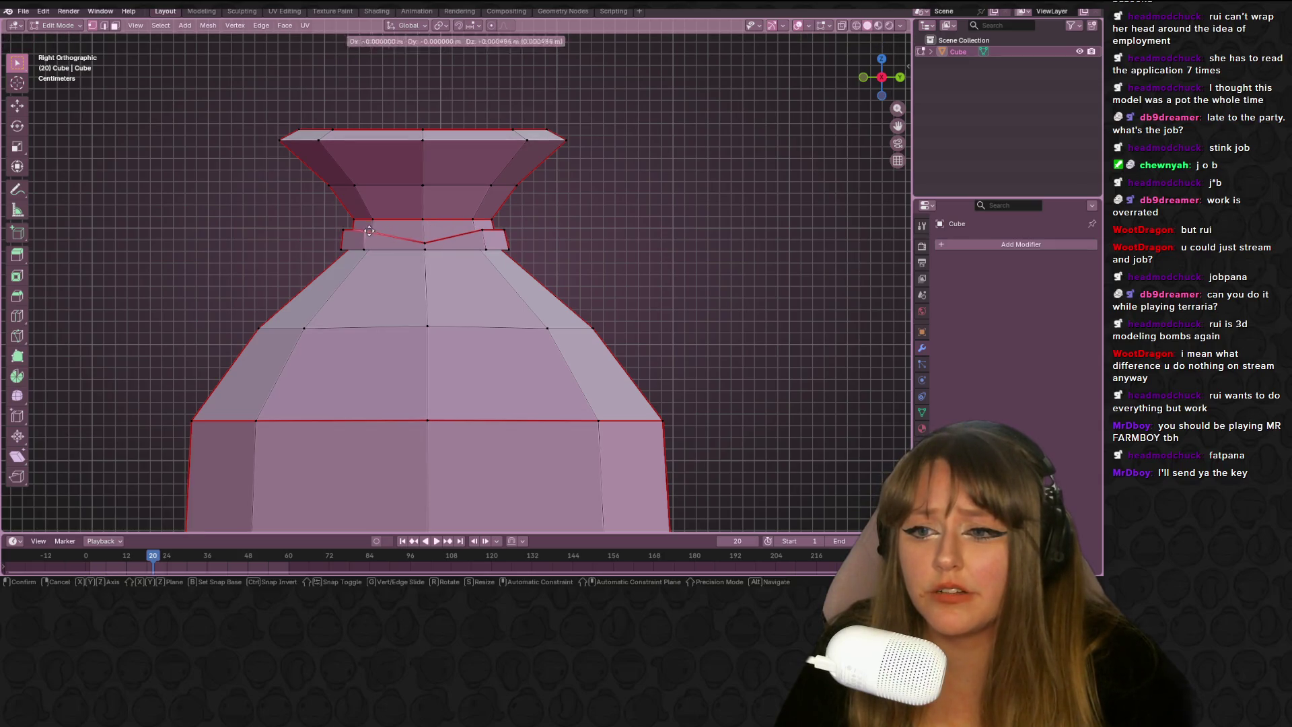
click(363, 232)
key(g)
click(344, 231)
click(483, 231)
key(g)
key(g)
click(559, 229)
key(g)
key(g)
click(514, 236)
Check the neck band in perspective, return to side view, then switch to Aseprite
mouse_move(515, 235)
middle_down()
mouse_move(588, 228)
mouse_move(430, 193)
mouse_move(684, 210)
mouse_move(616, 224)
mouse_move(632, 218)
middle_up()
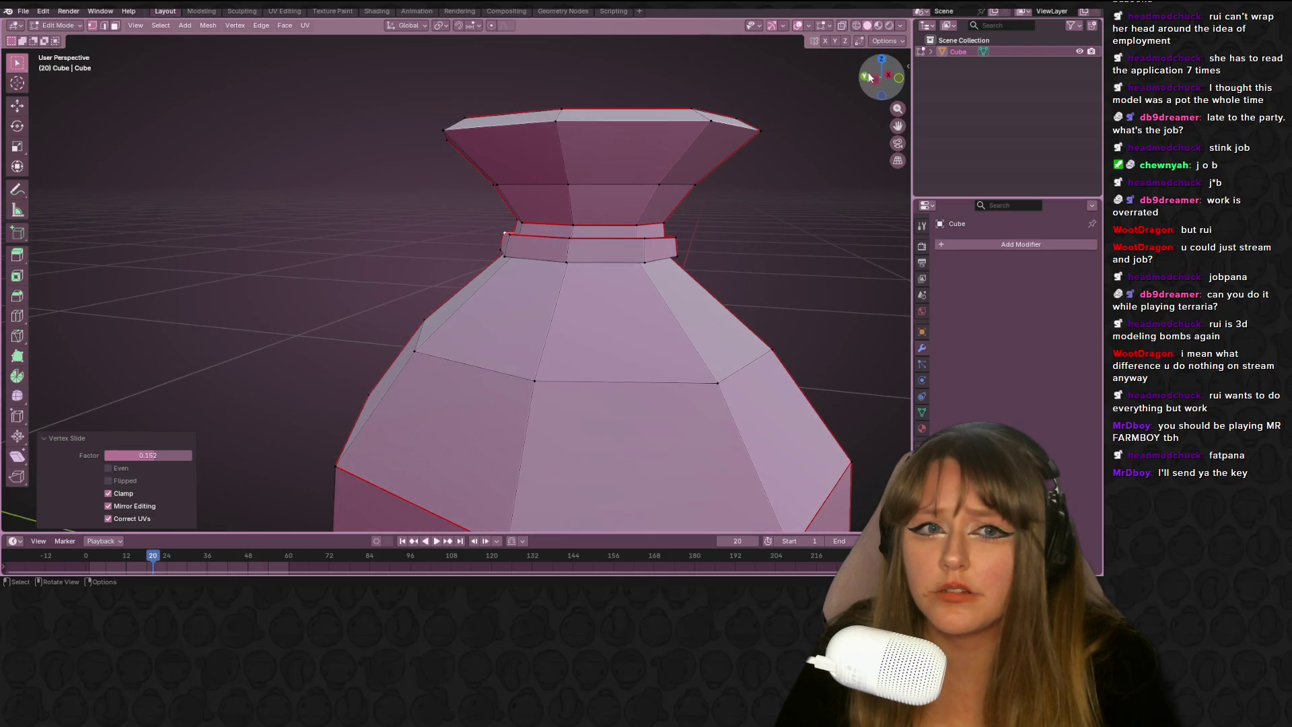
click(878, 78)
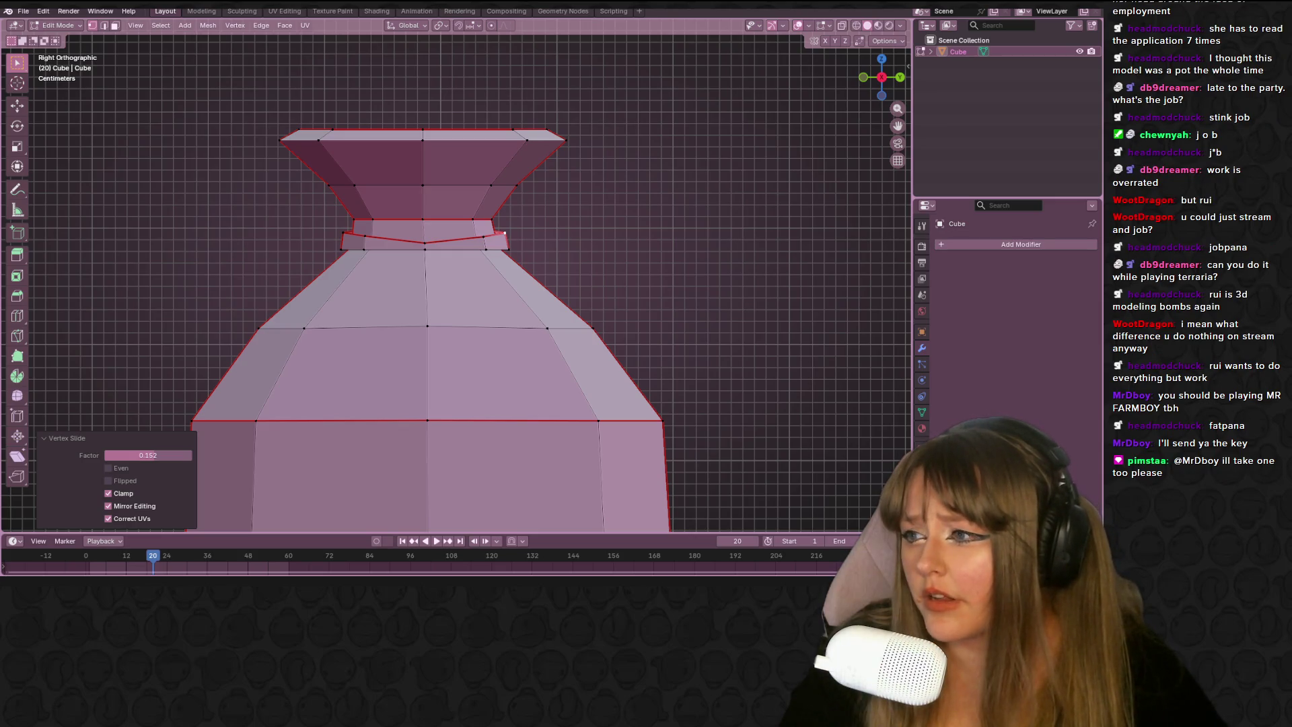
key(alt+Tab)
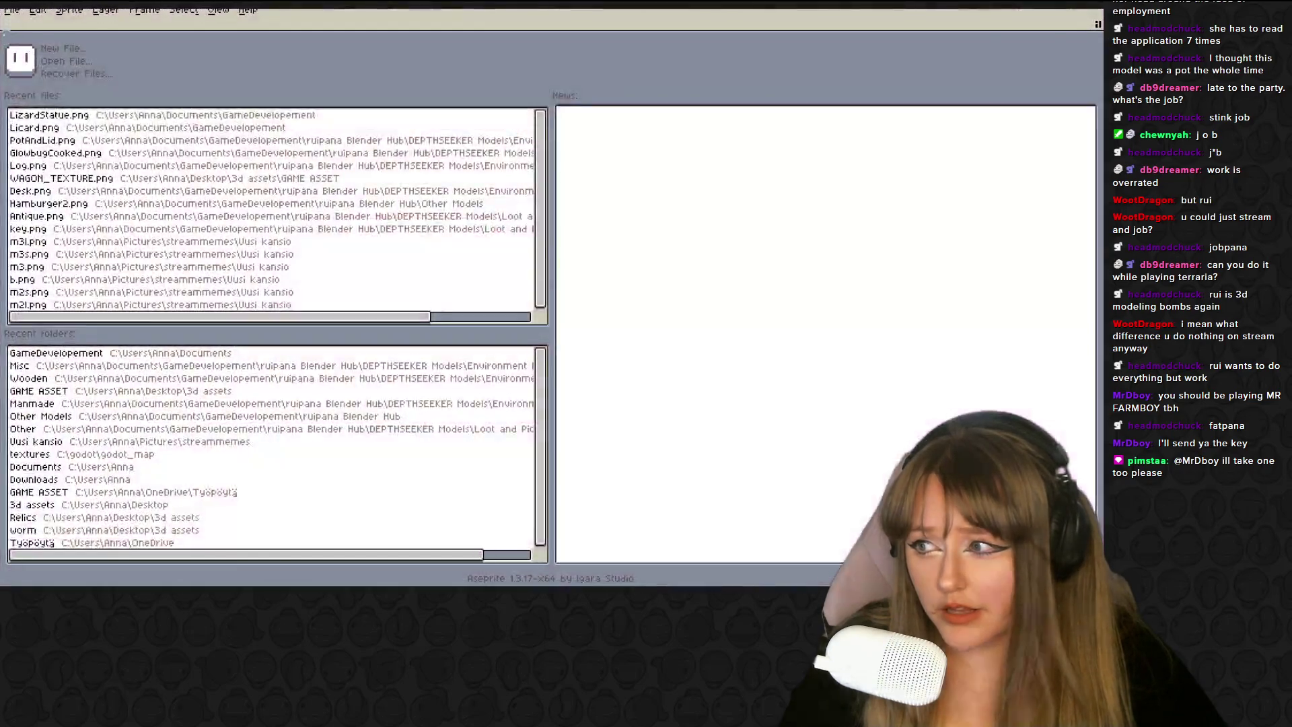
View the base tag's properties in loot_bag.aseprite and close them unchanged
scroll(606, 268, up, 6)
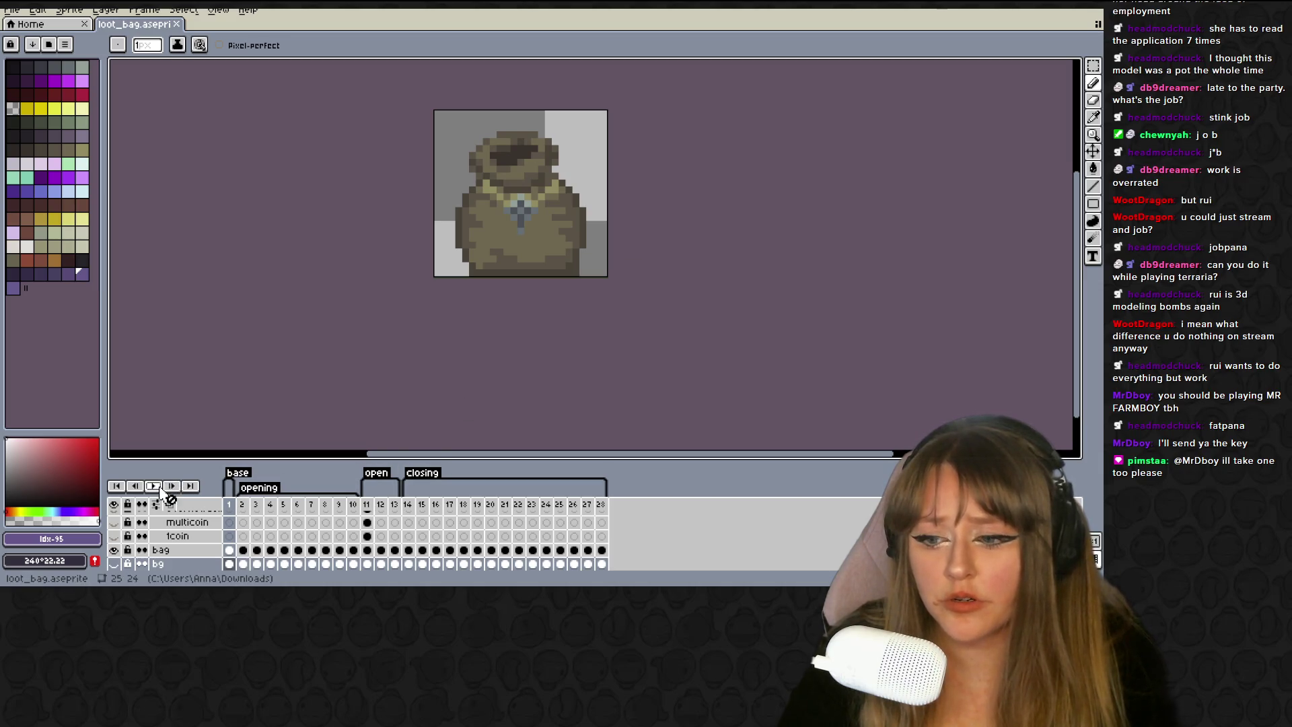
double_click(244, 475)
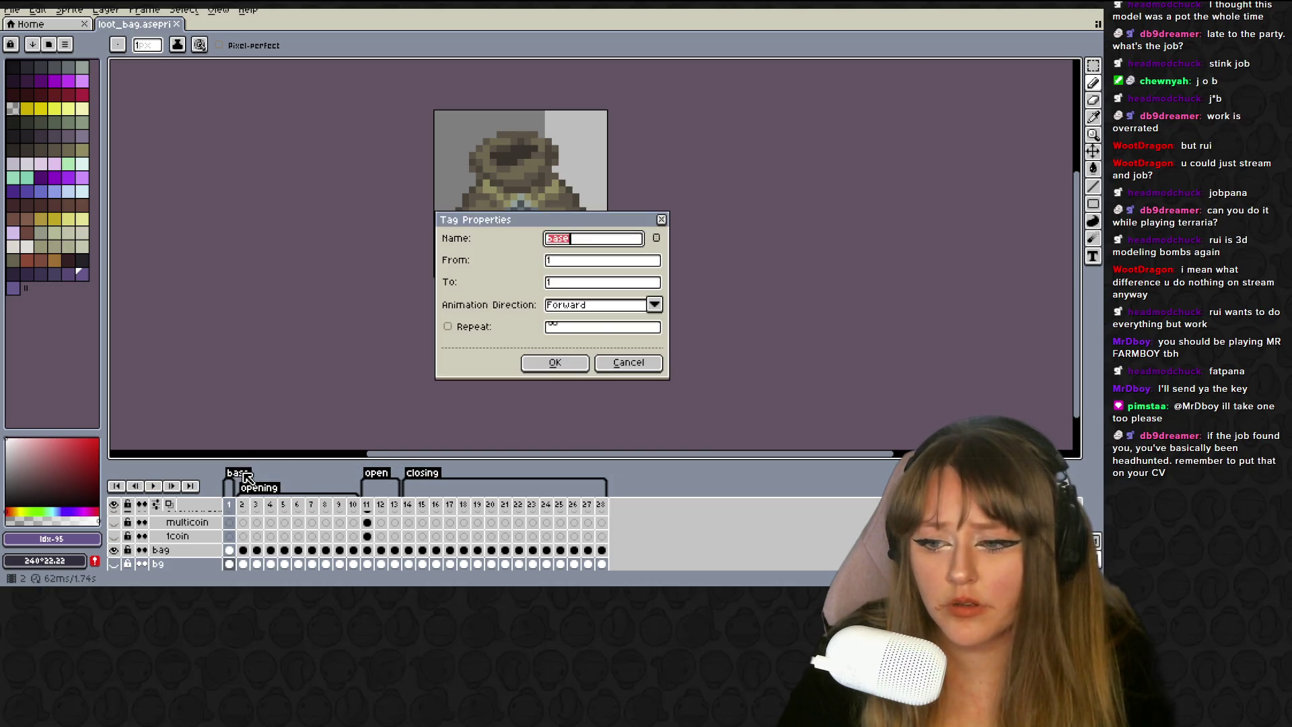
click(622, 357)
Delete the multicoin layer and play the bag animation, stopping on open-bag frame 7
key(Delete)
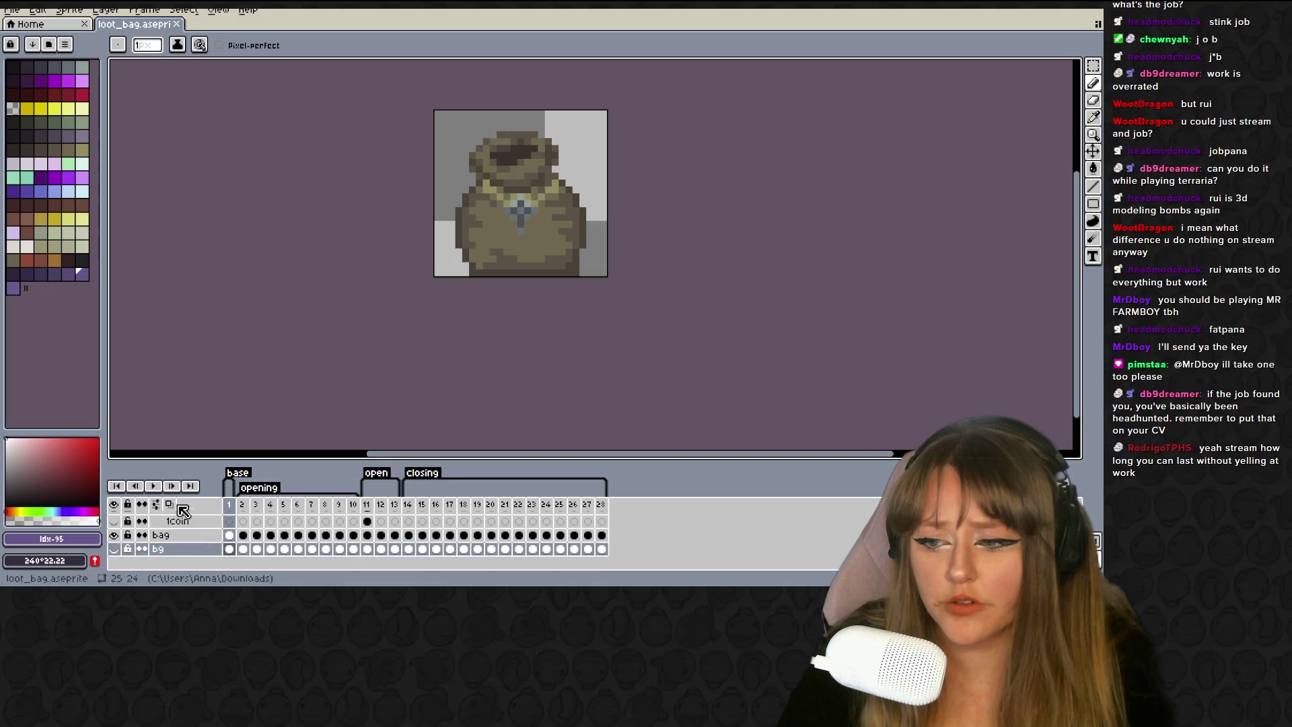
click(159, 491)
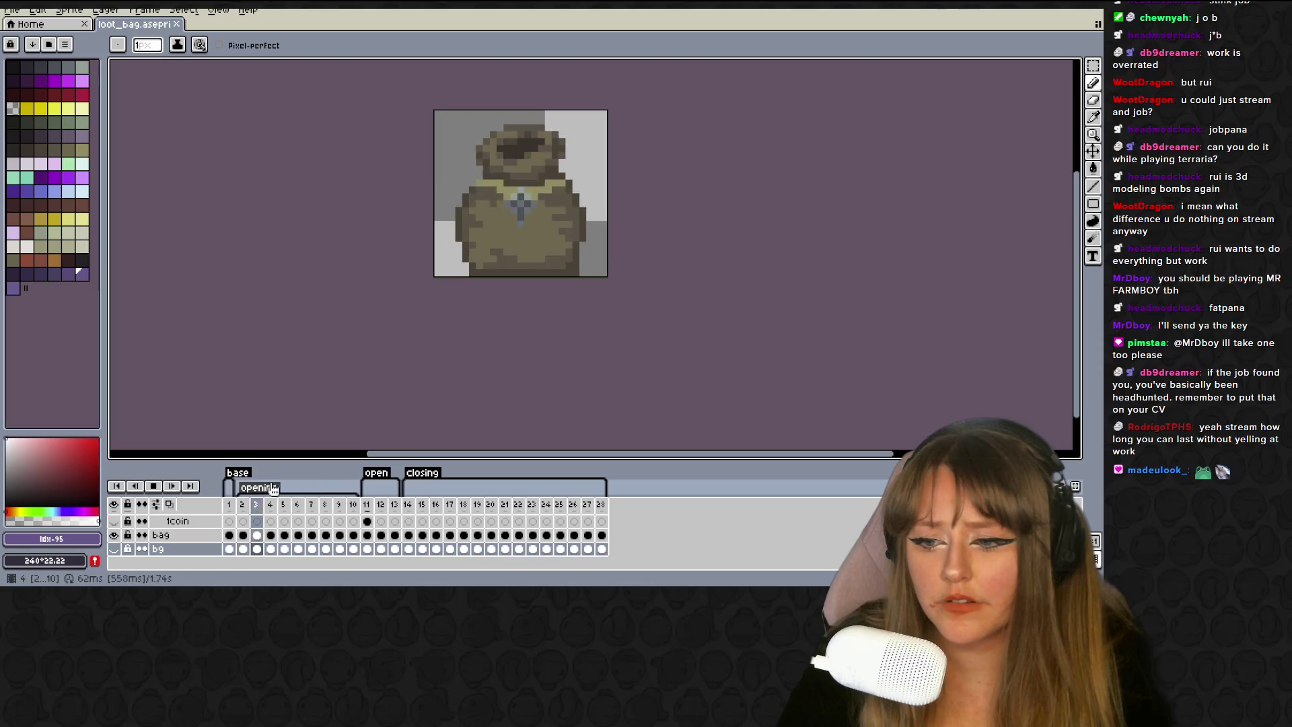
key(Return)
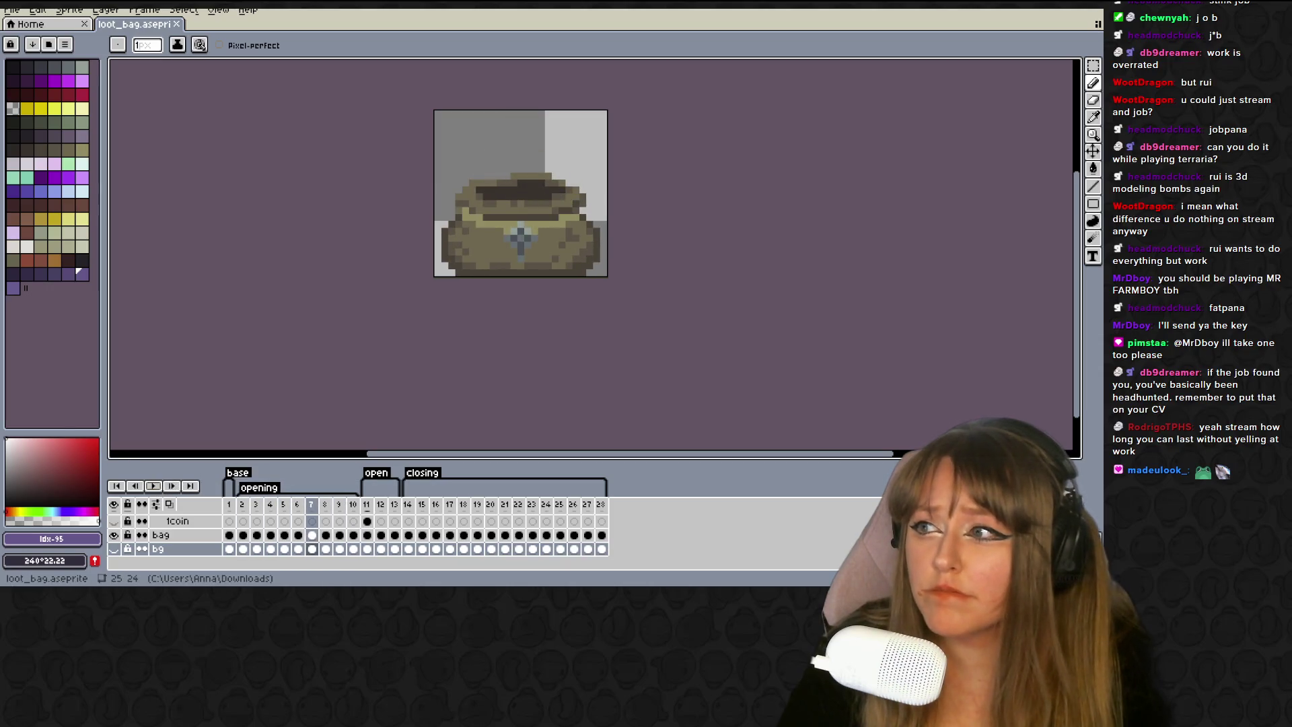